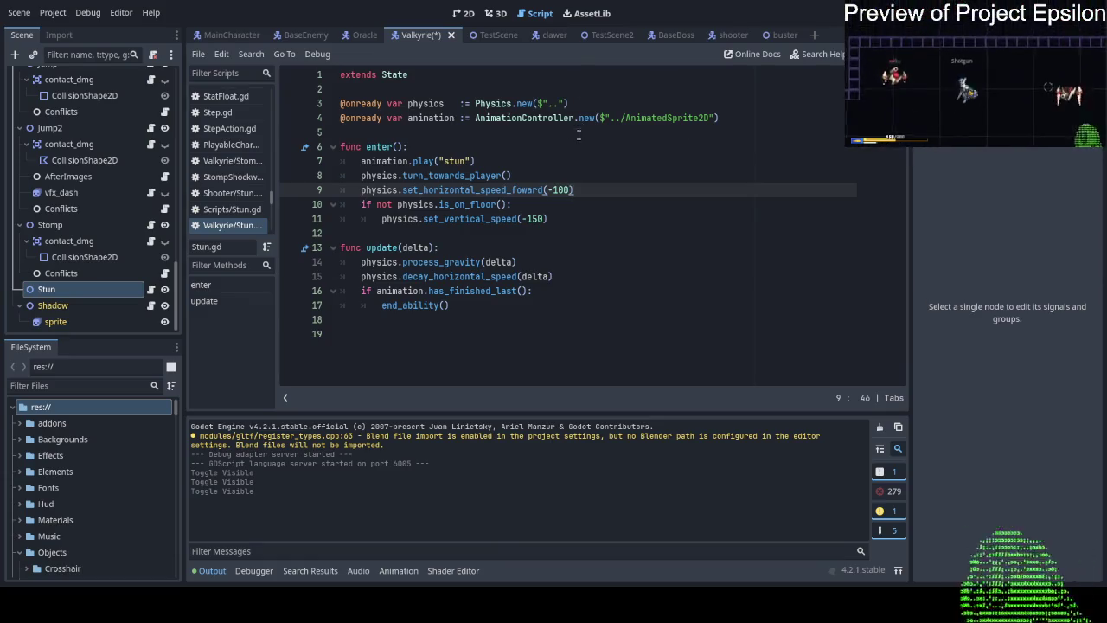
Change the enter() animation call in Stun.gd from "stun" to "stun_start".
click(540, 176)
click(540, 163)
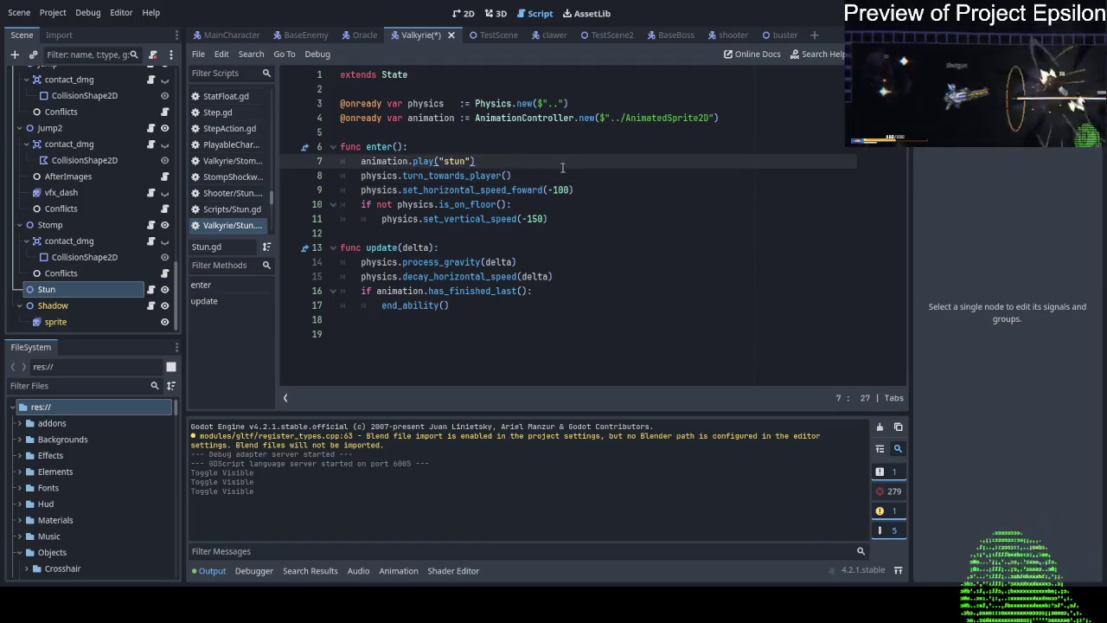
click(564, 170)
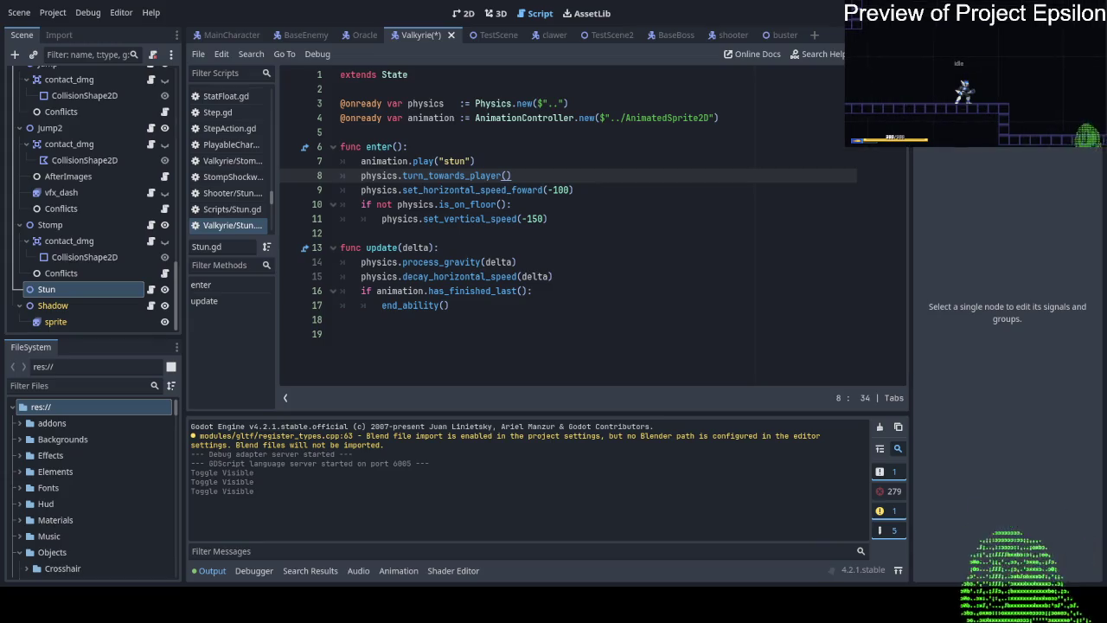
click(464, 161)
text(_start)
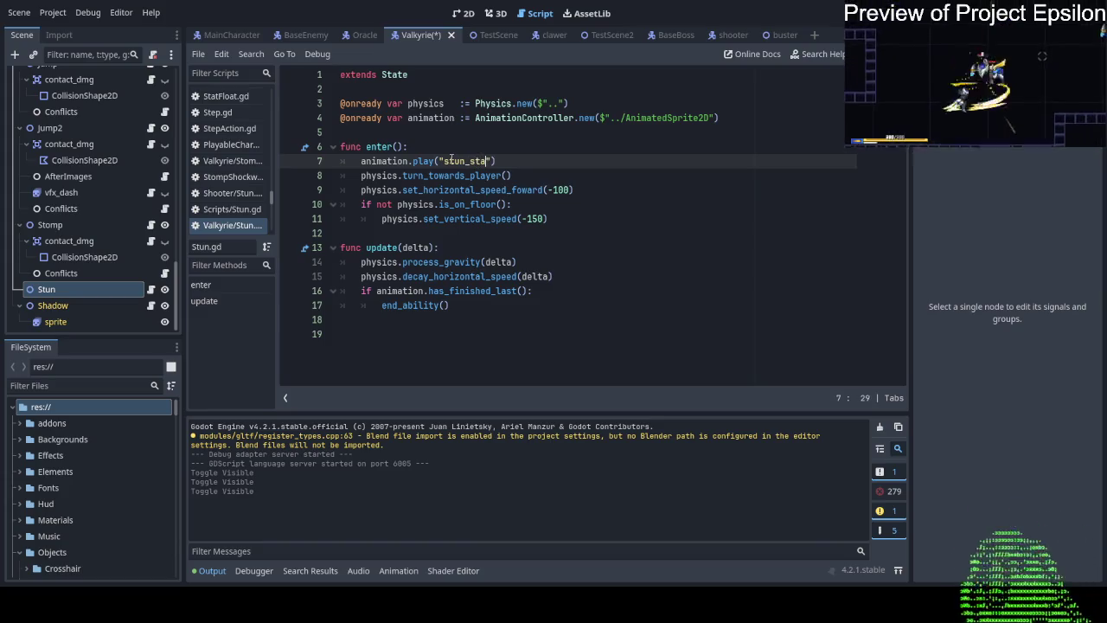
click(554, 253)
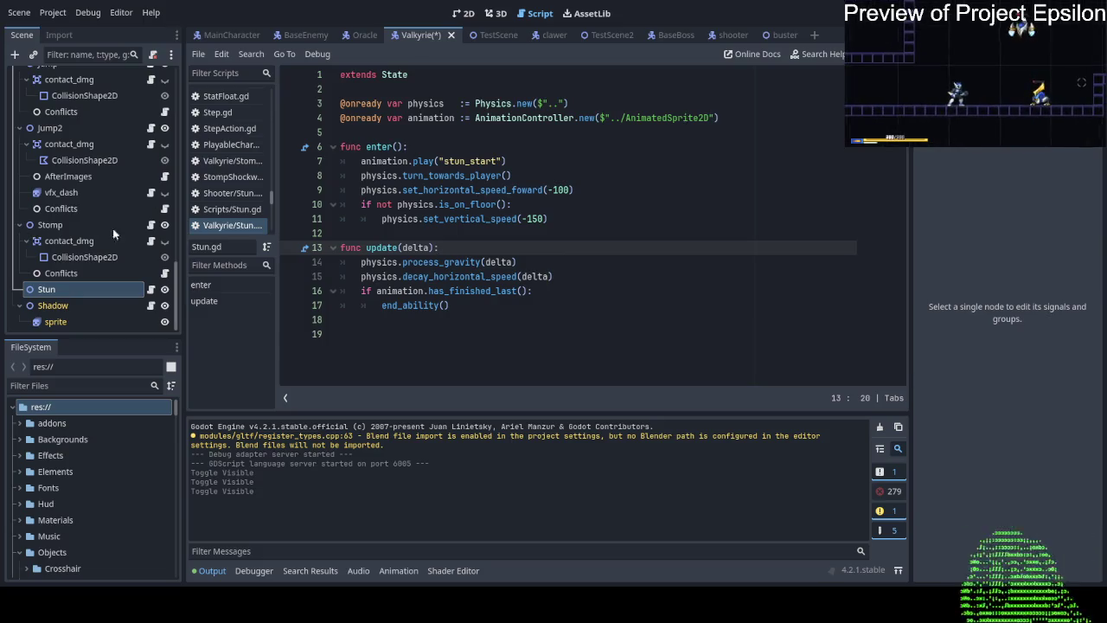
click(151, 225)
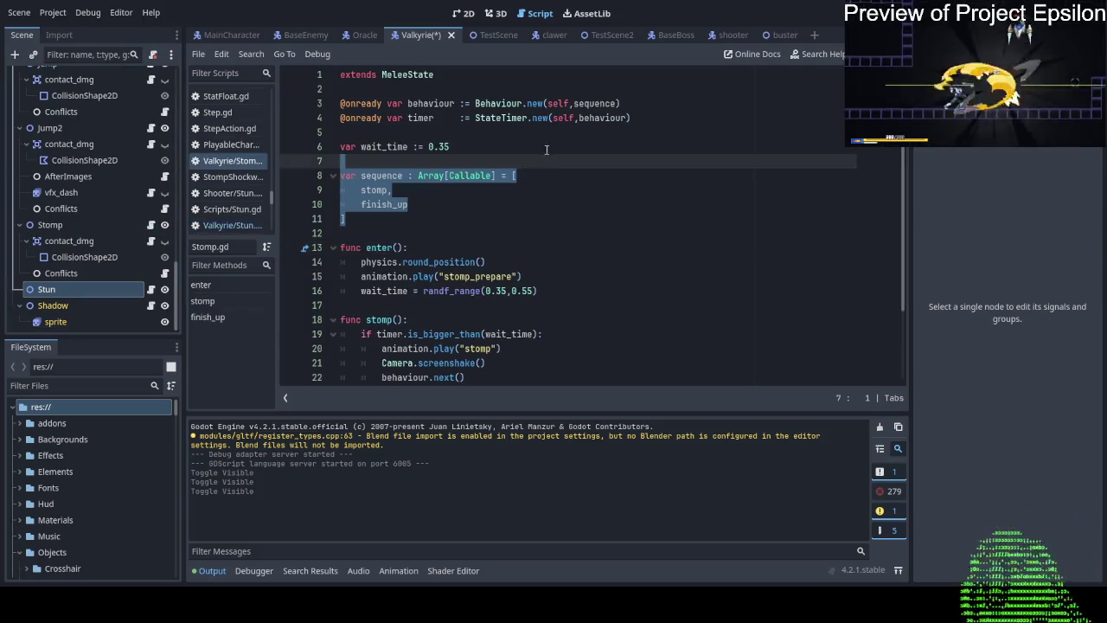
drag(644, 120, 415, 89)
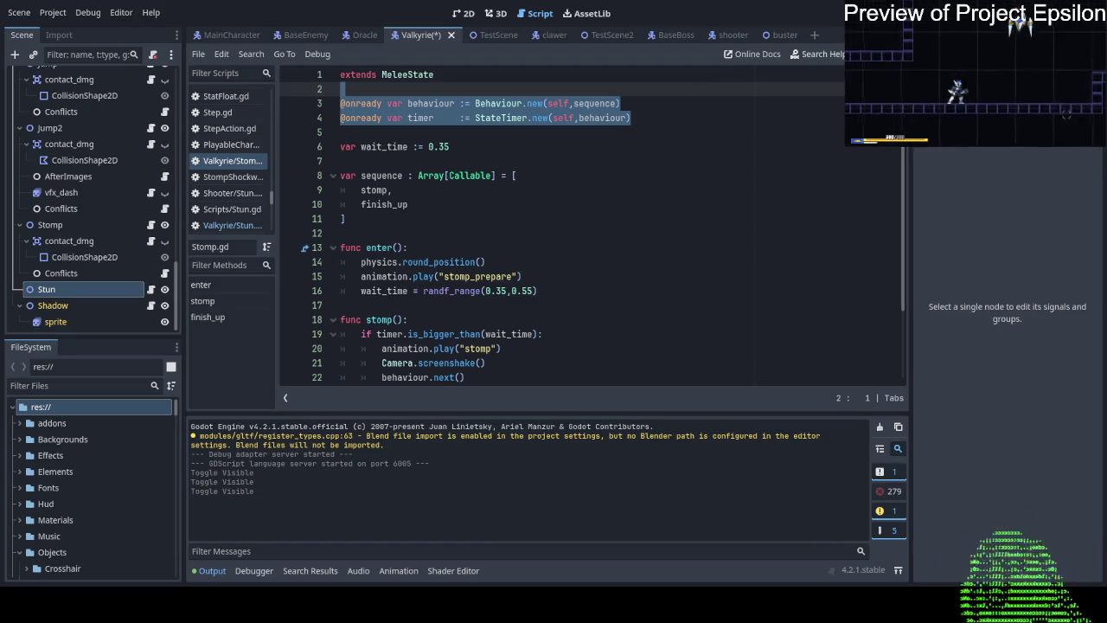
key(ctrl+c)
key(alt+Left)
click(747, 116)
key(ctrl+v)
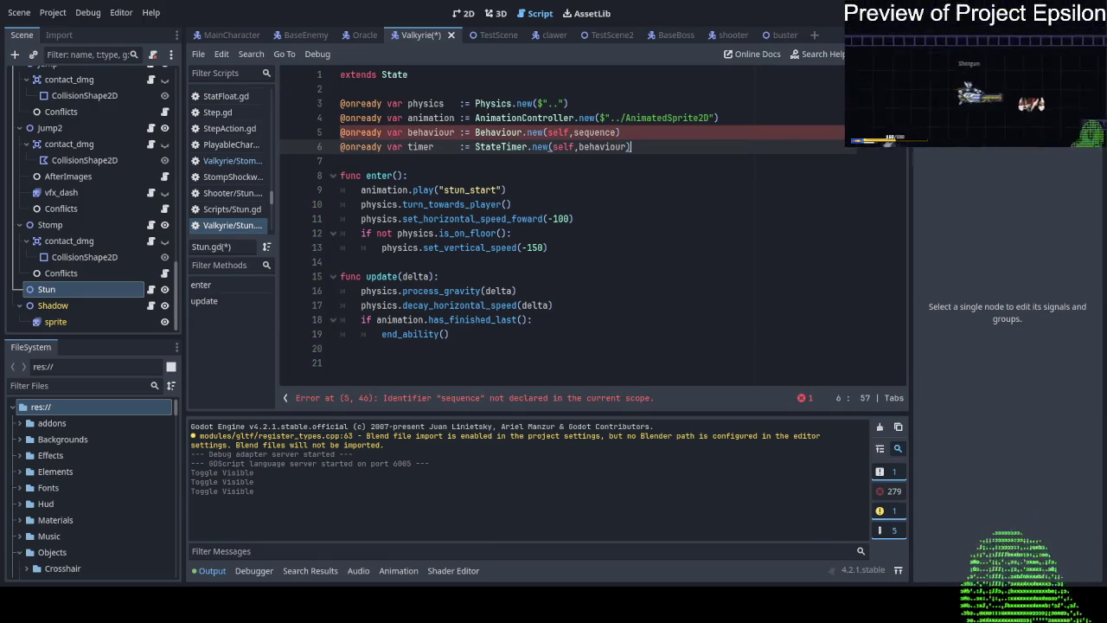
Paste Stomp.gd's sequence array into Stun.gd and remove its stomp and finish_up entries.
key(alt+Right)
click(419, 174)
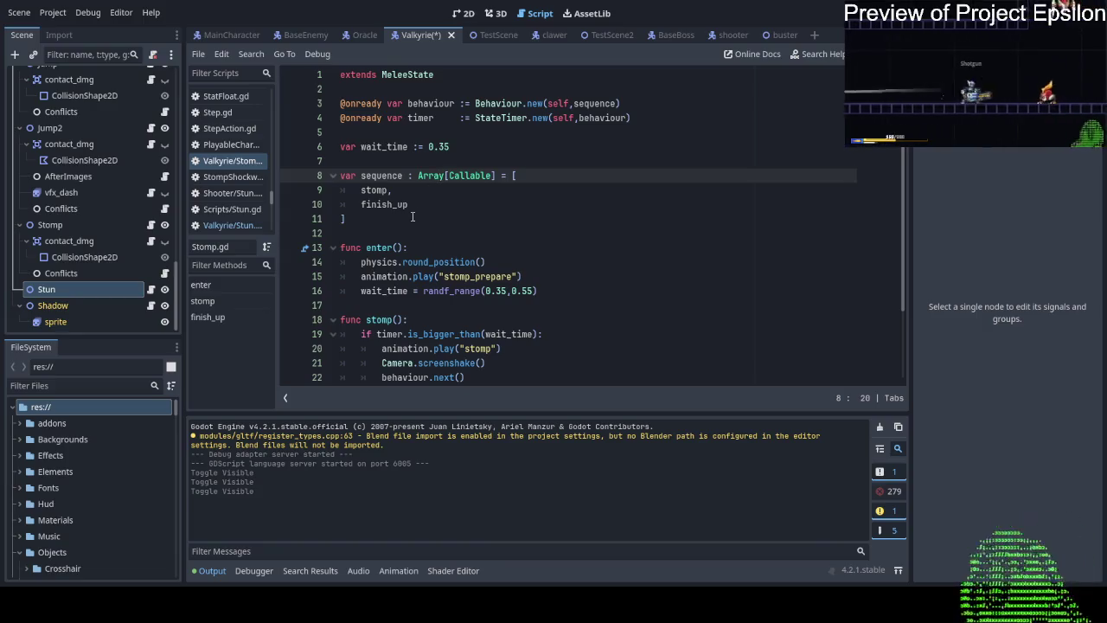
drag(413, 217, 417, 165)
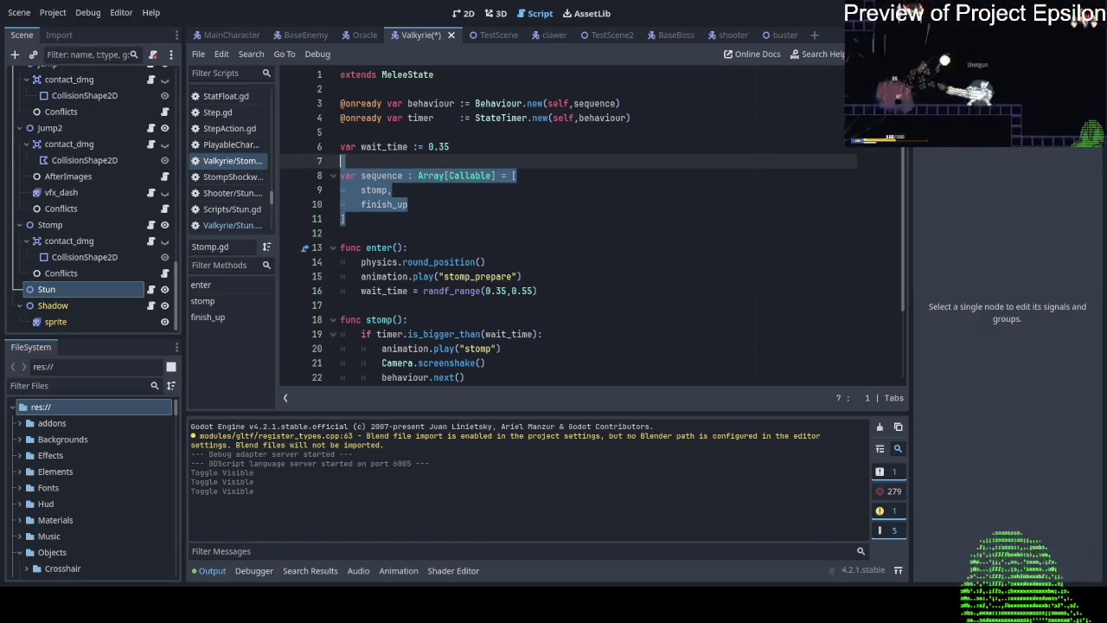
key(alt+Left)
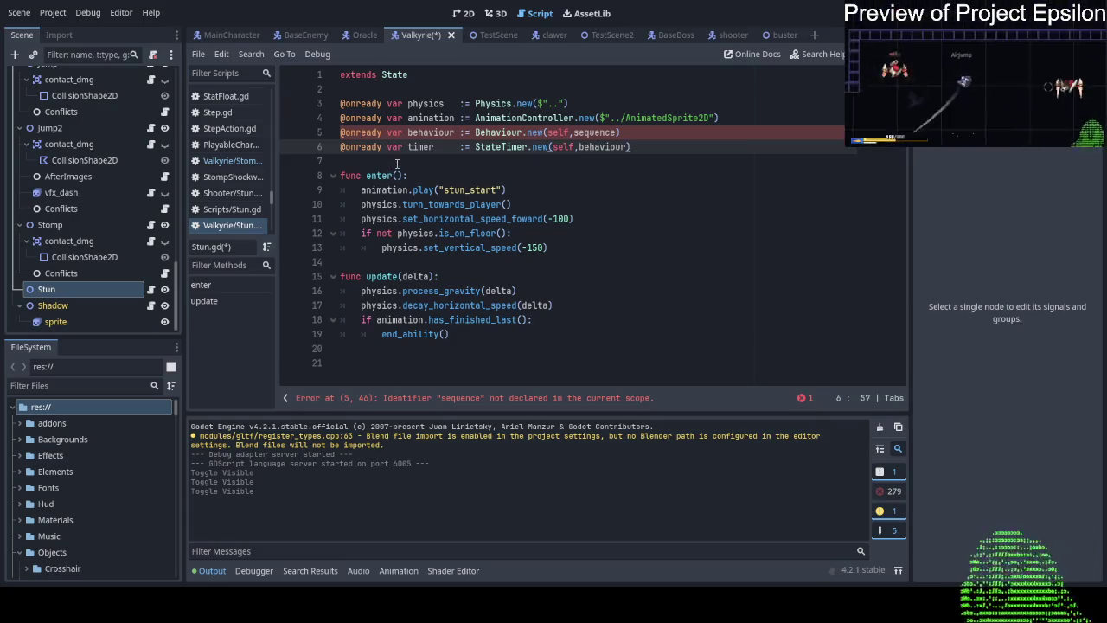
key(Down)
key(ctrl+v)
key(Return)
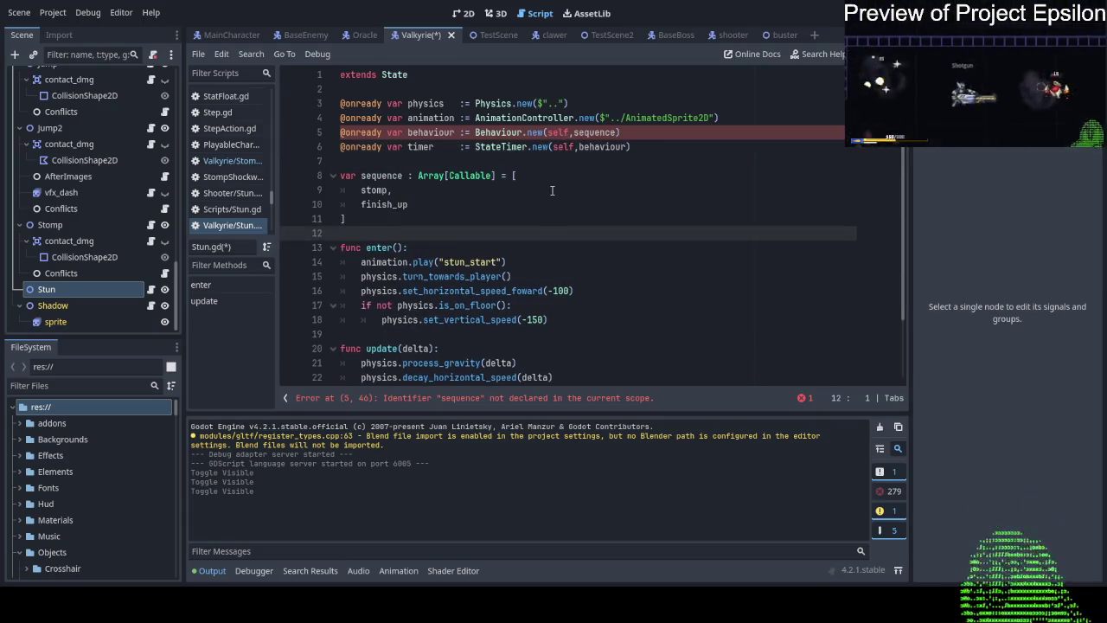
drag(497, 205, 537, 177)
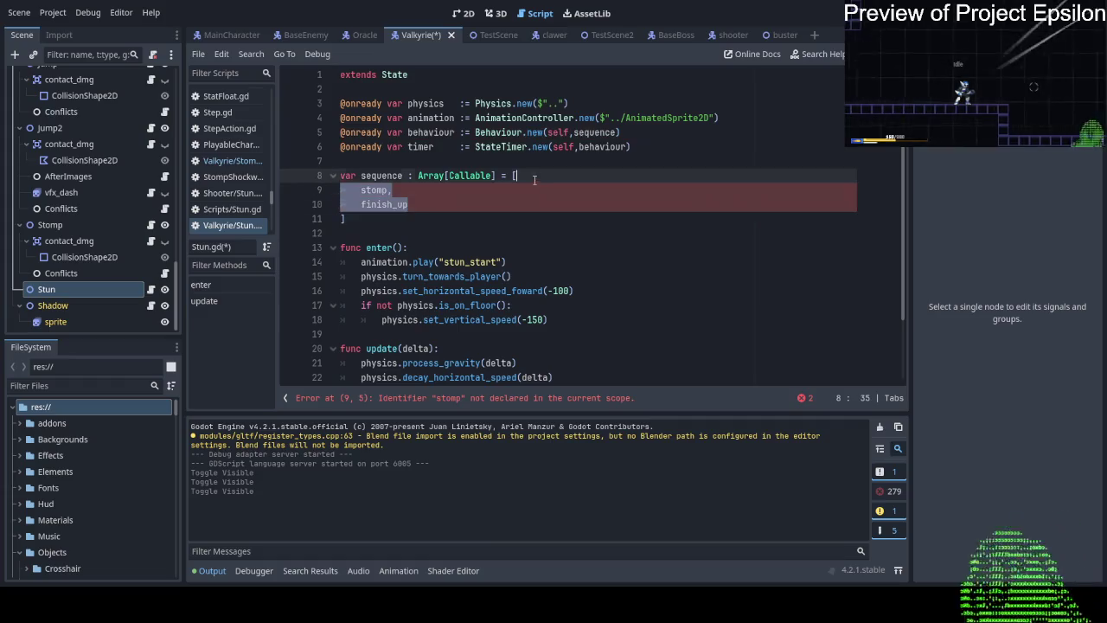
key(BackSpace)
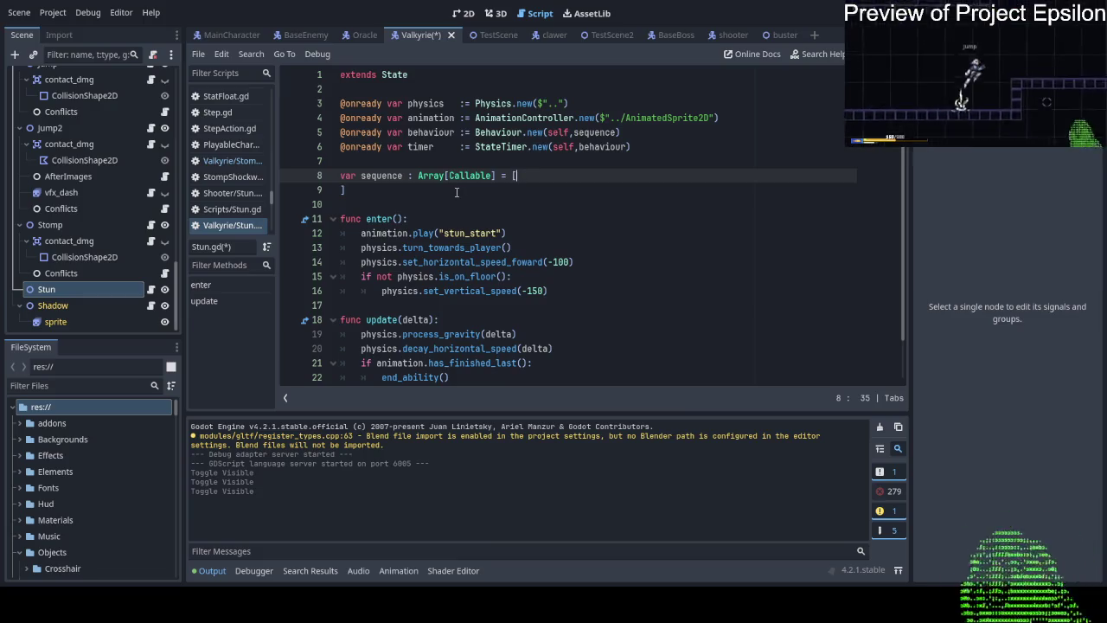
Add a new func on_ground(): header below enter() in Stun.gd.
scroll(457, 192, down, 1)
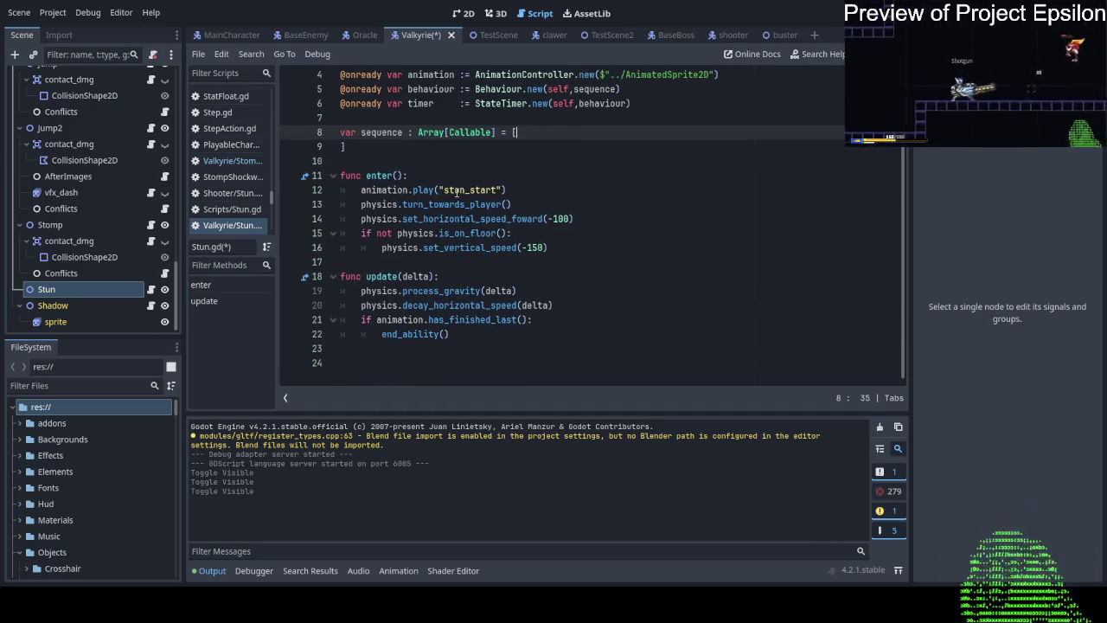
click(456, 261)
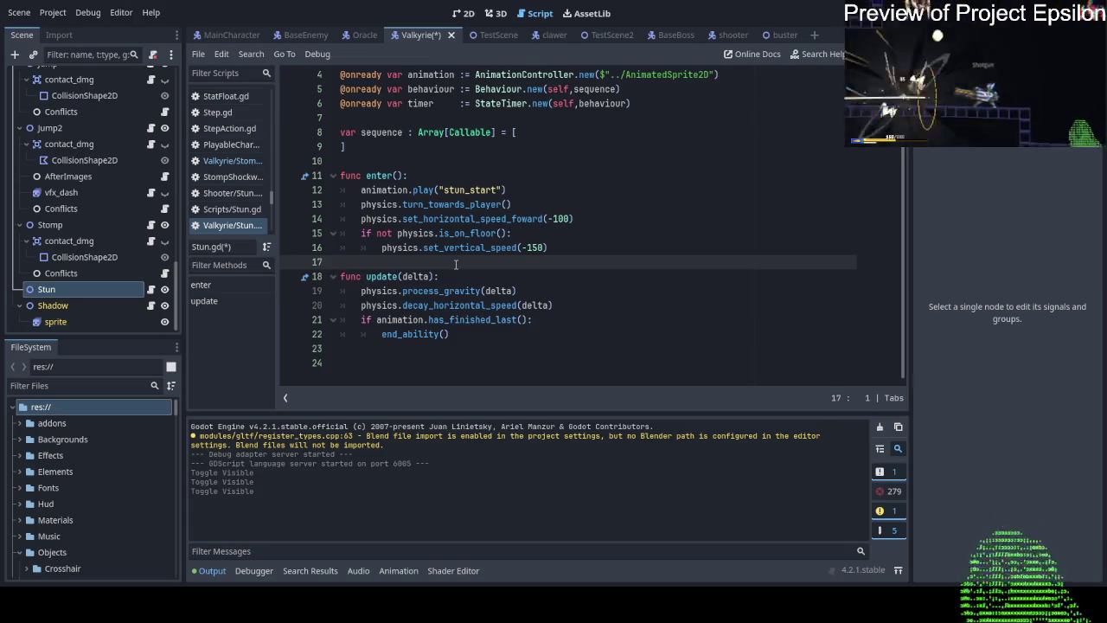
key(Return)
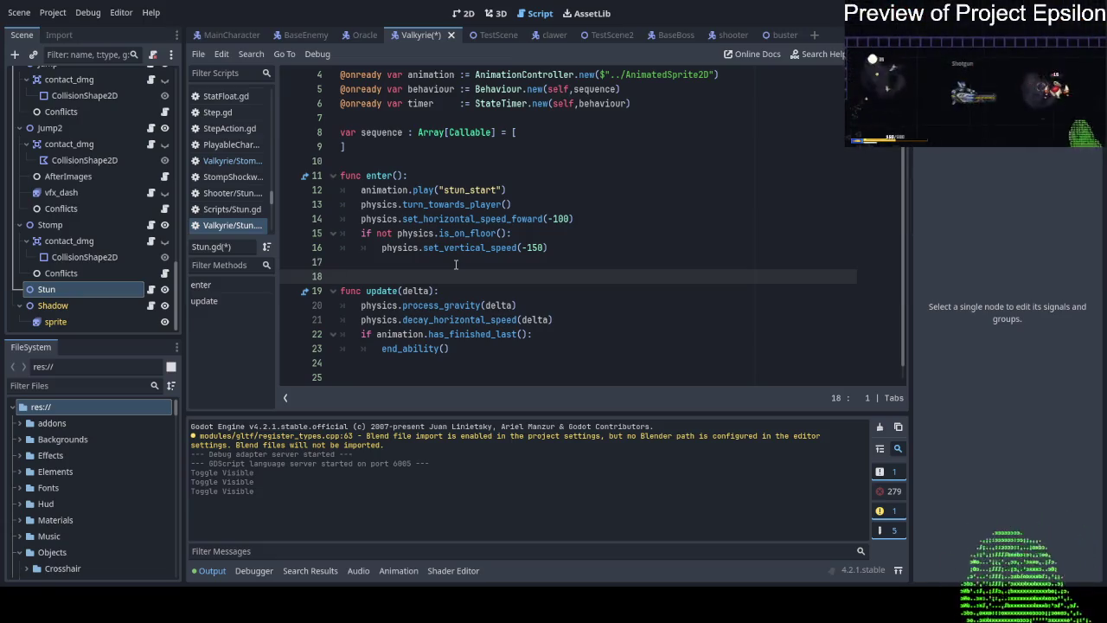
text(fun)
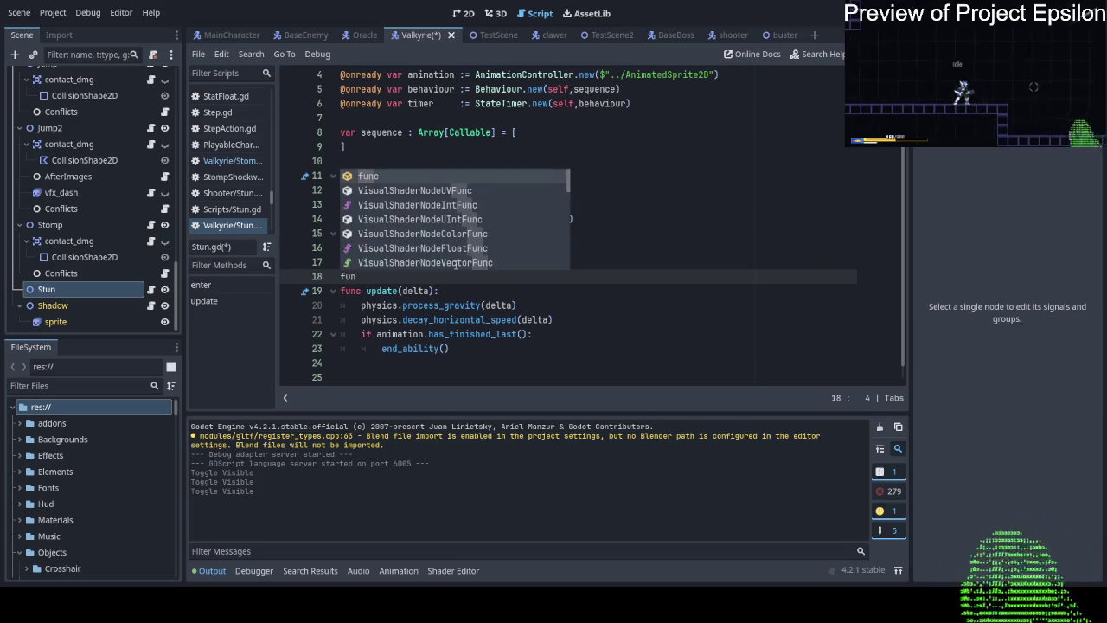
text(c )
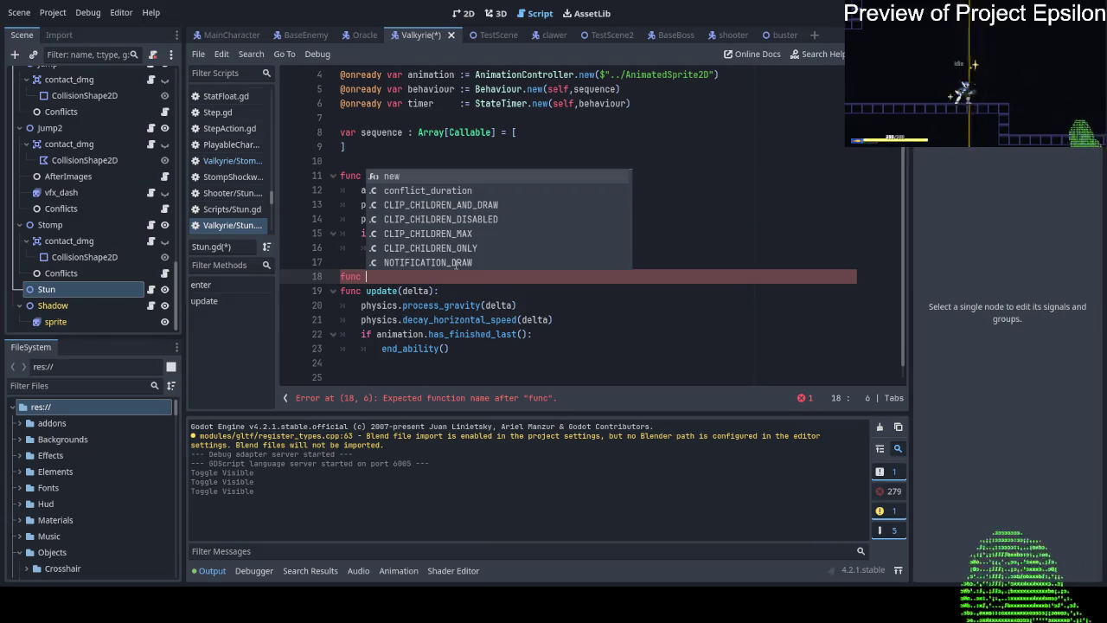
text(hit)
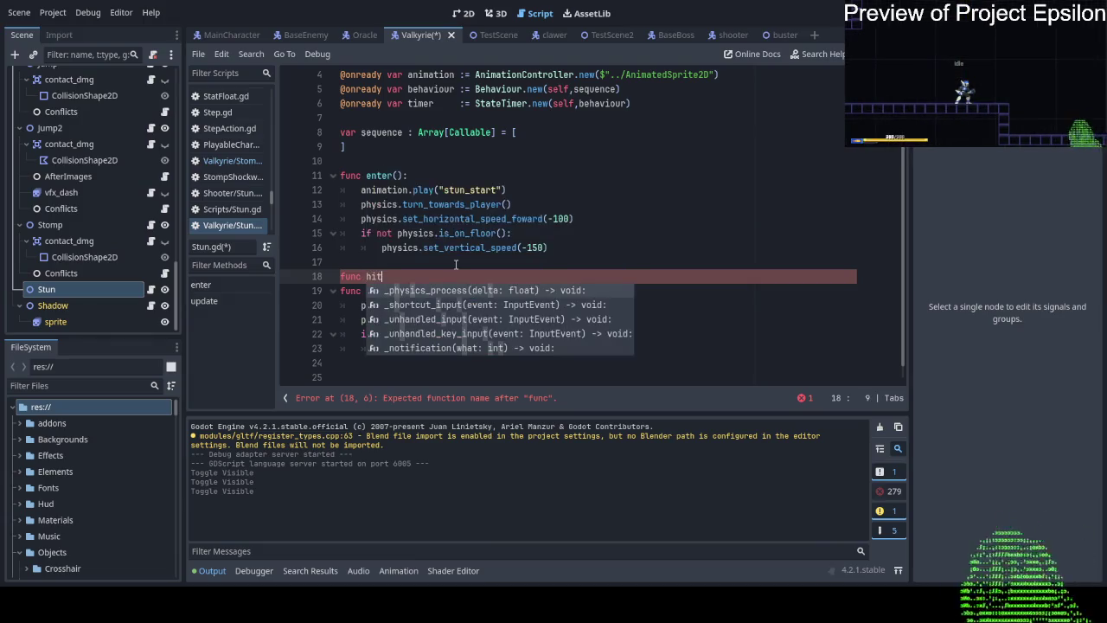
key(BackSpace)
key(BackSpace)
text(on_ground()
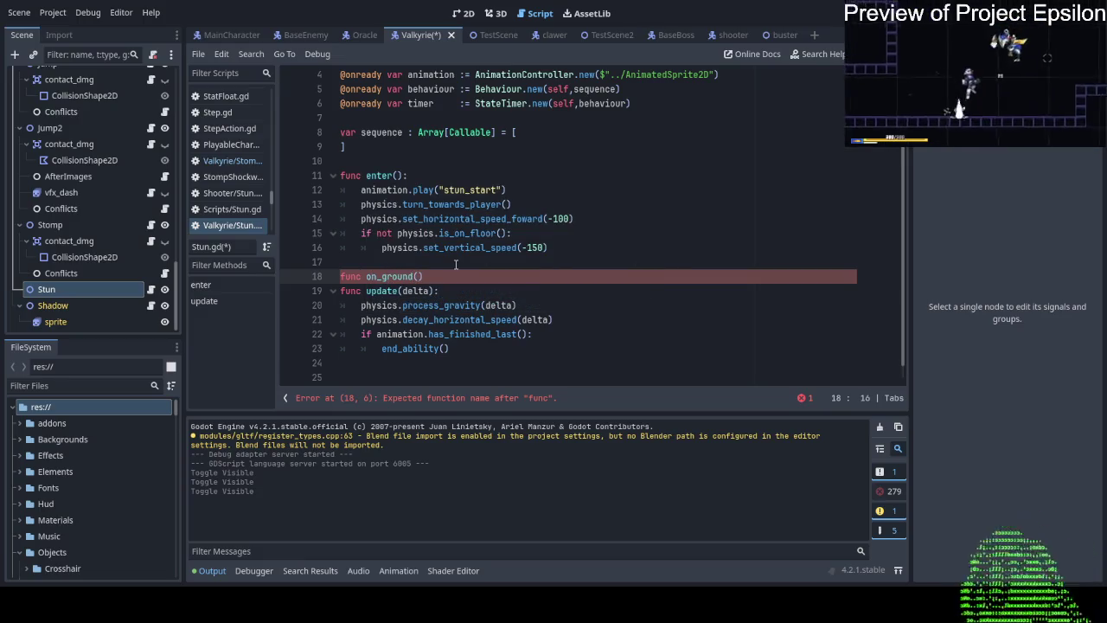
text():)
key(Return)
Give on_ground() an if animation.has_finished_last() and physics.is_on_floor(): block containing pass.
text(i)
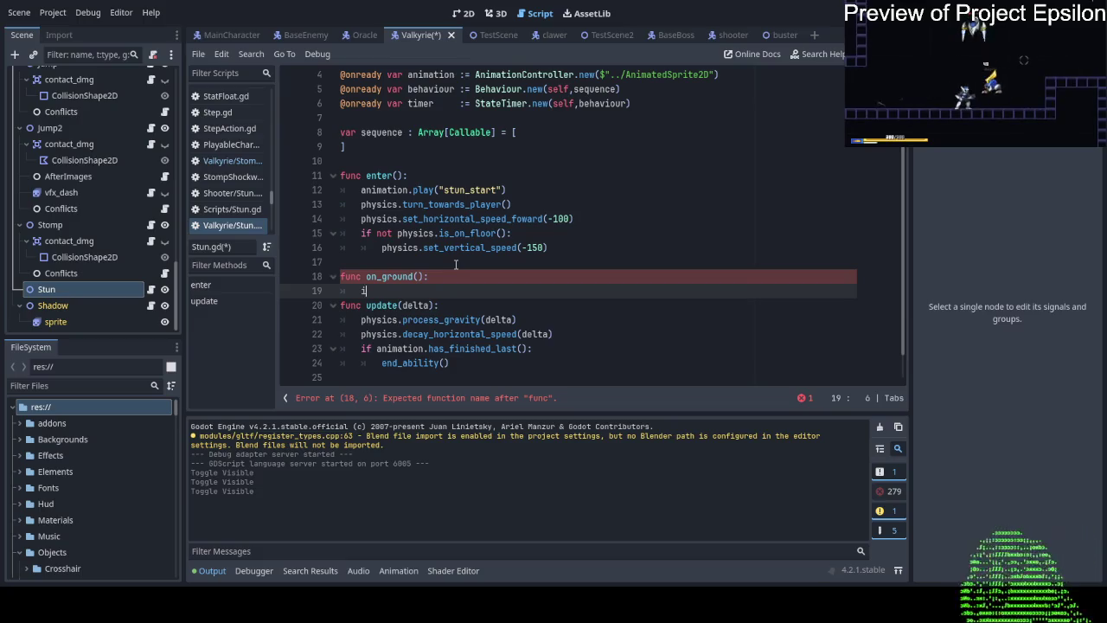
text(f physics)
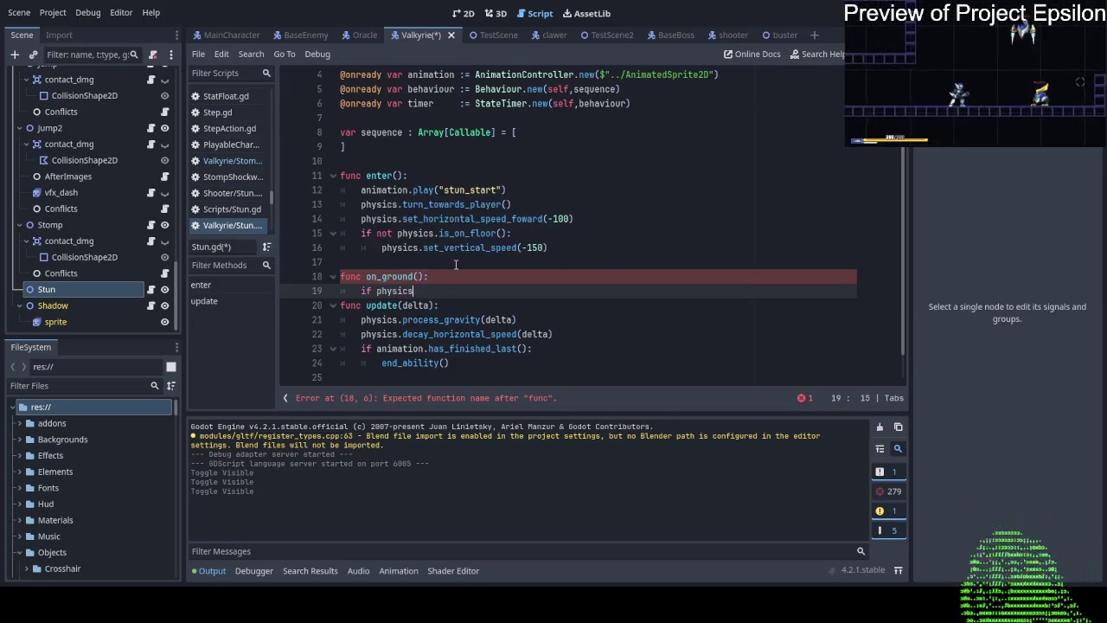
text(.is_)
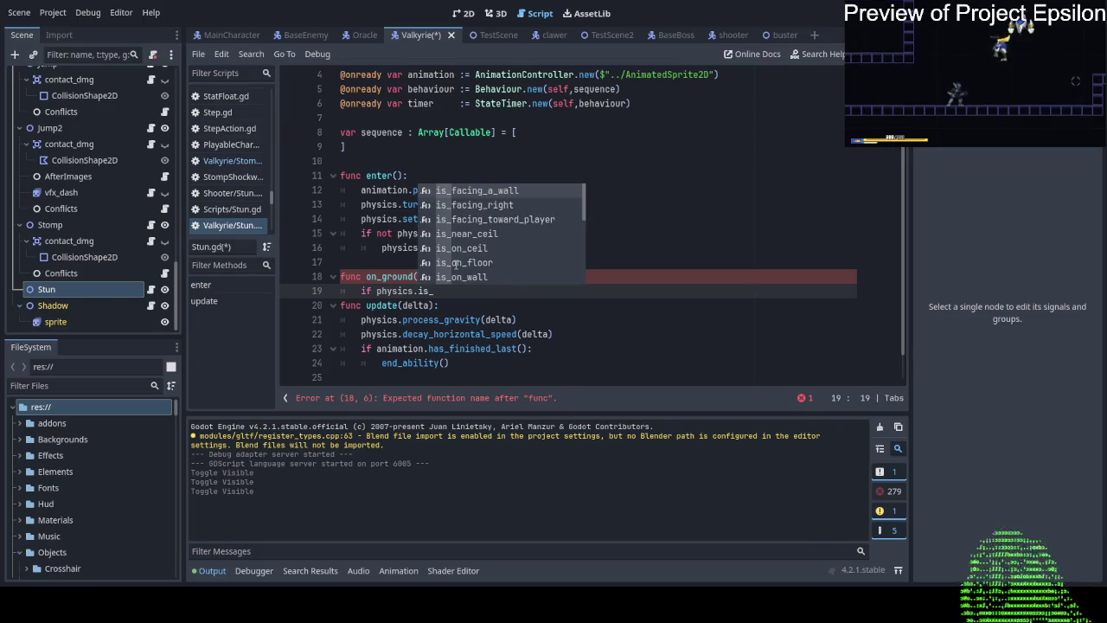
key(BackSpace)
key(BackSpace)
key(BackSpace)
text(animation)
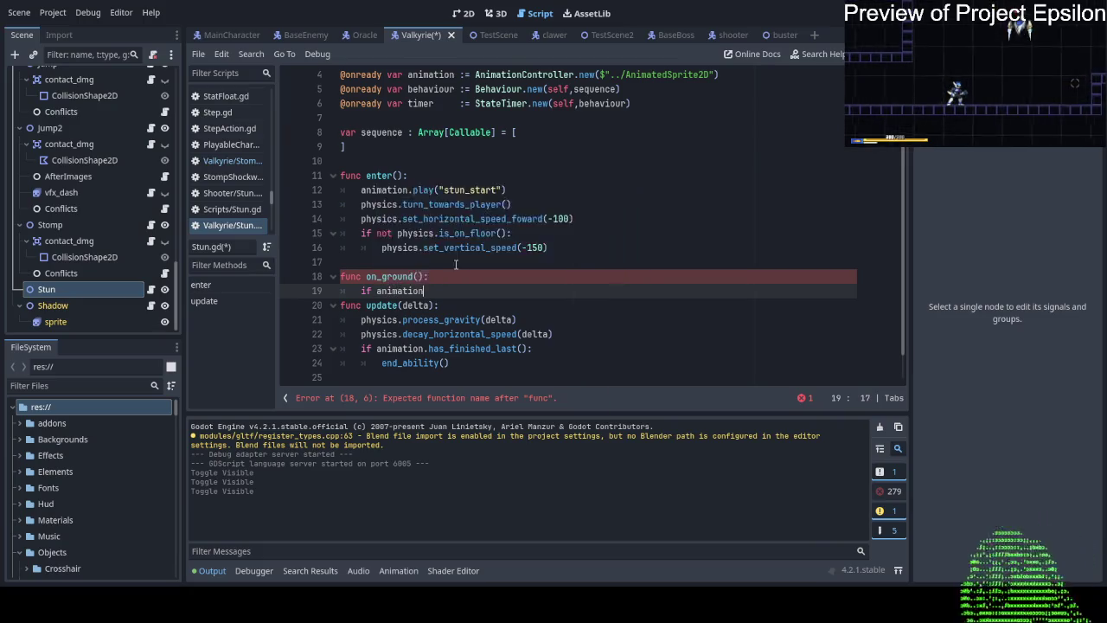
text(.has)
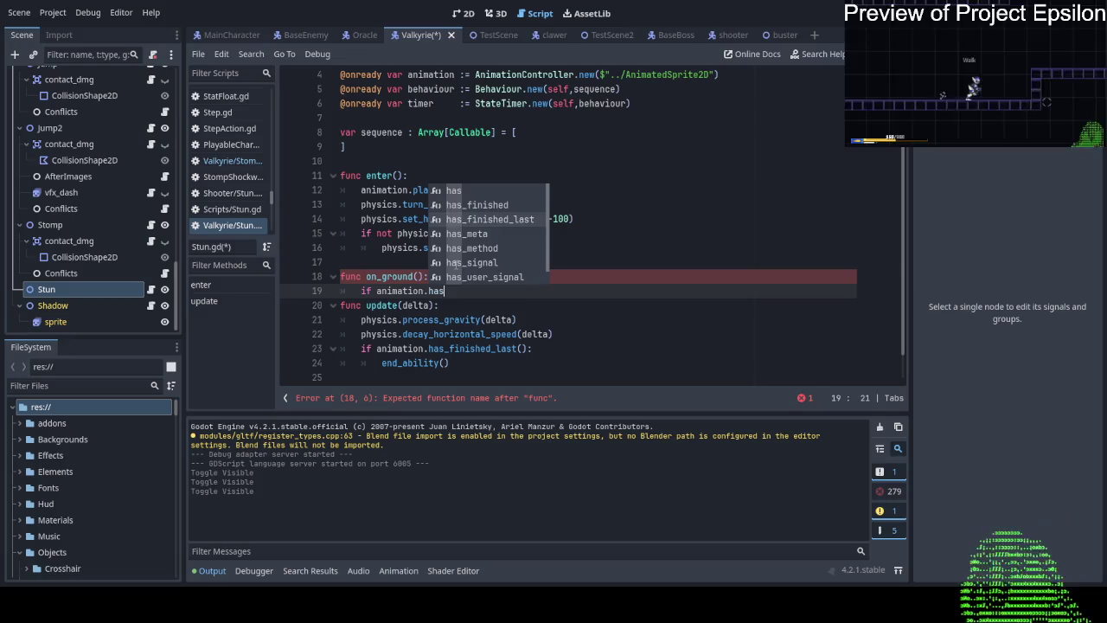
key(Down)
key(Down)
key(Return)
text(and )
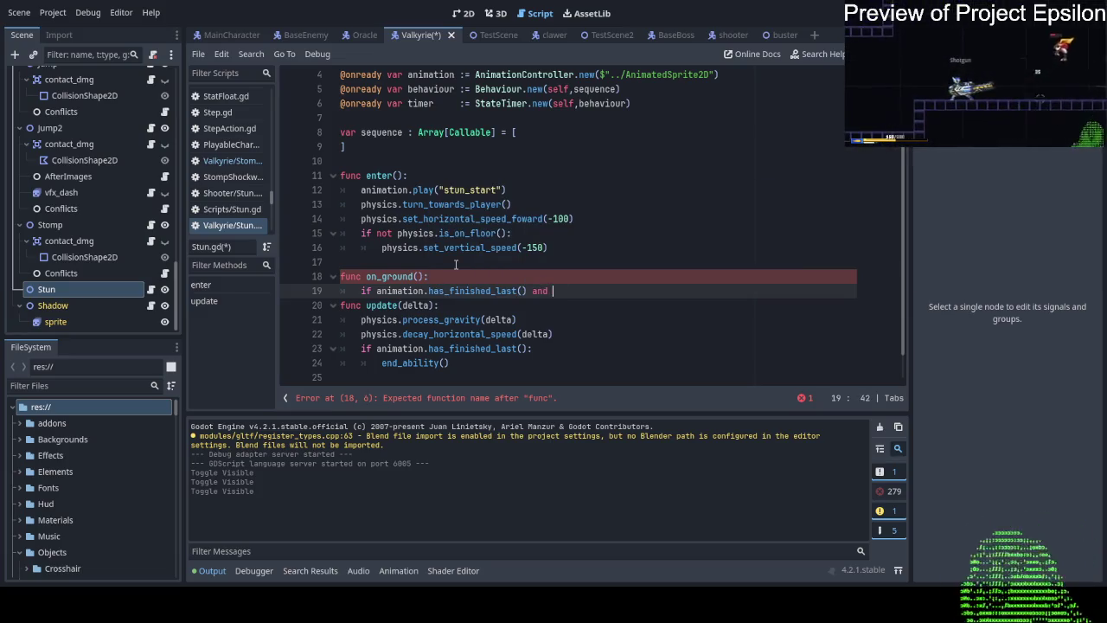
text(physics.is_)
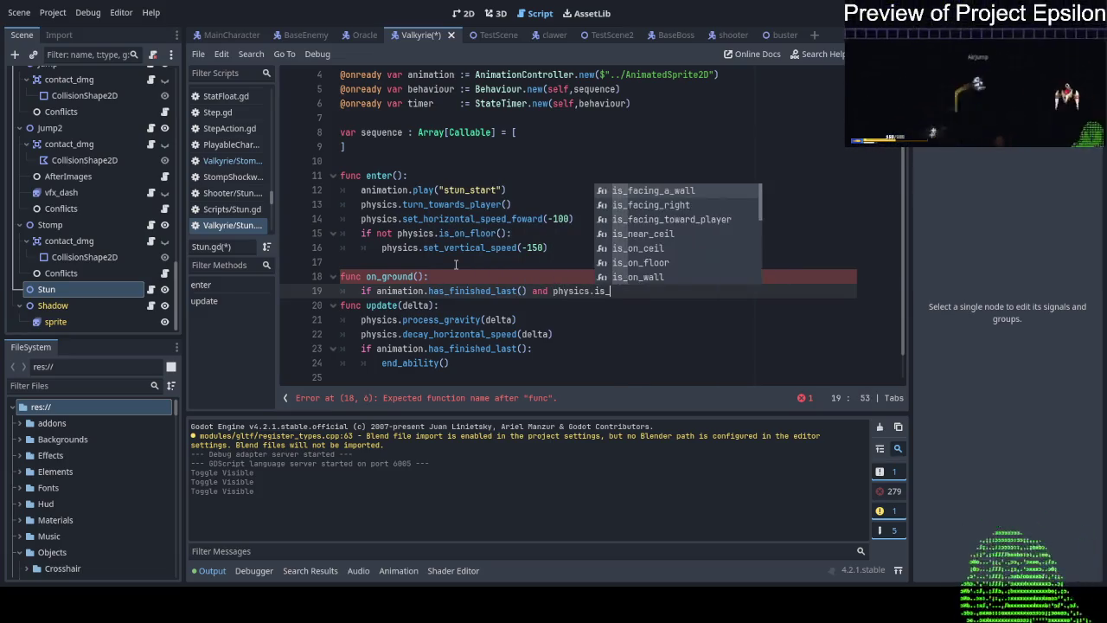
text(on)
key(Up)
key(Down)
key(Down)
key(Return)
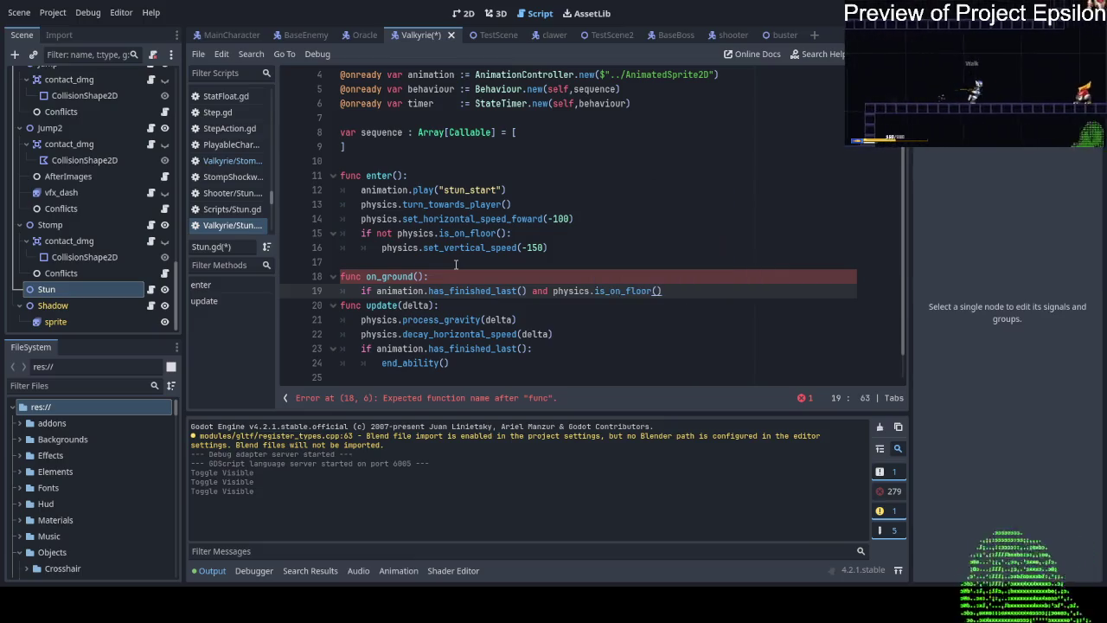
text(:)
key(Return)
text(pass)
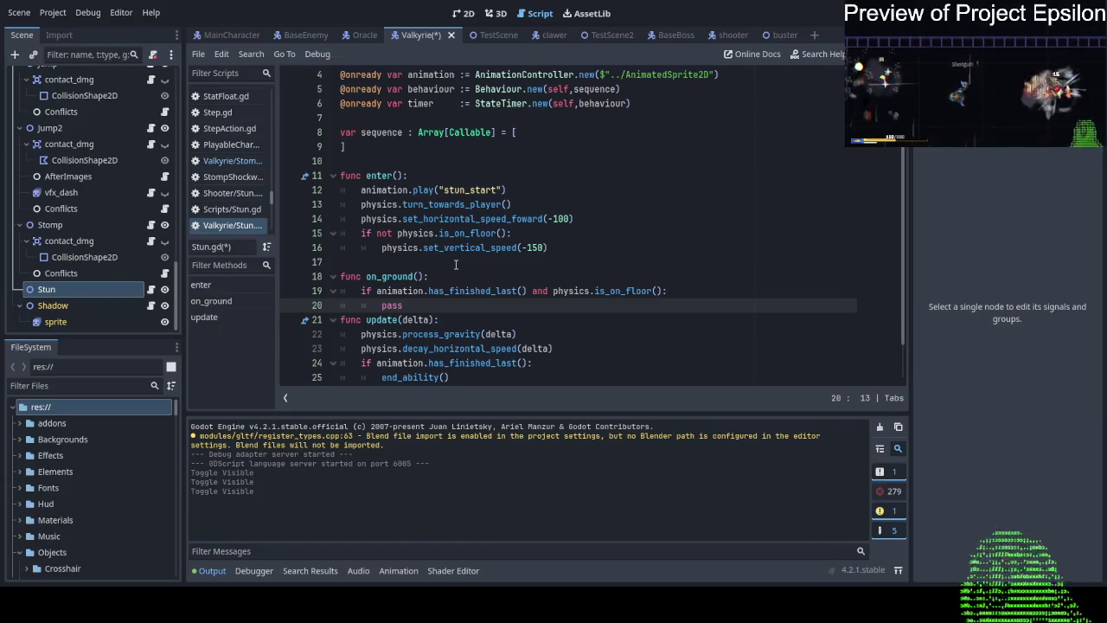
Add a blank line below on_ground()'s pass and check the block's indentation.
key(Return)
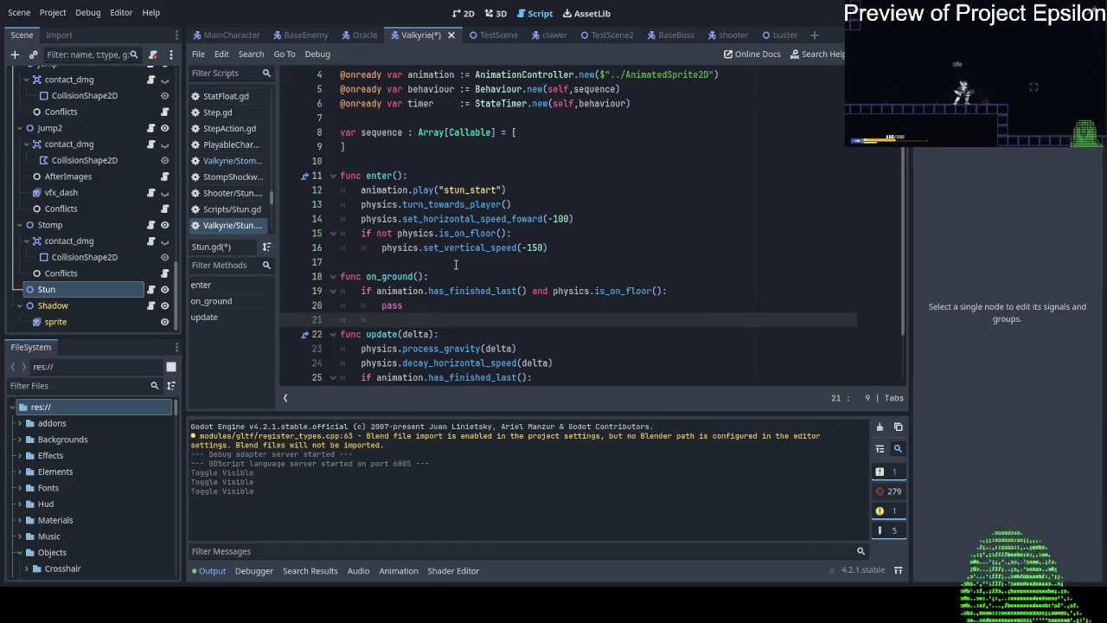
key(BackSpace)
key(BackSpace)
key(Return)
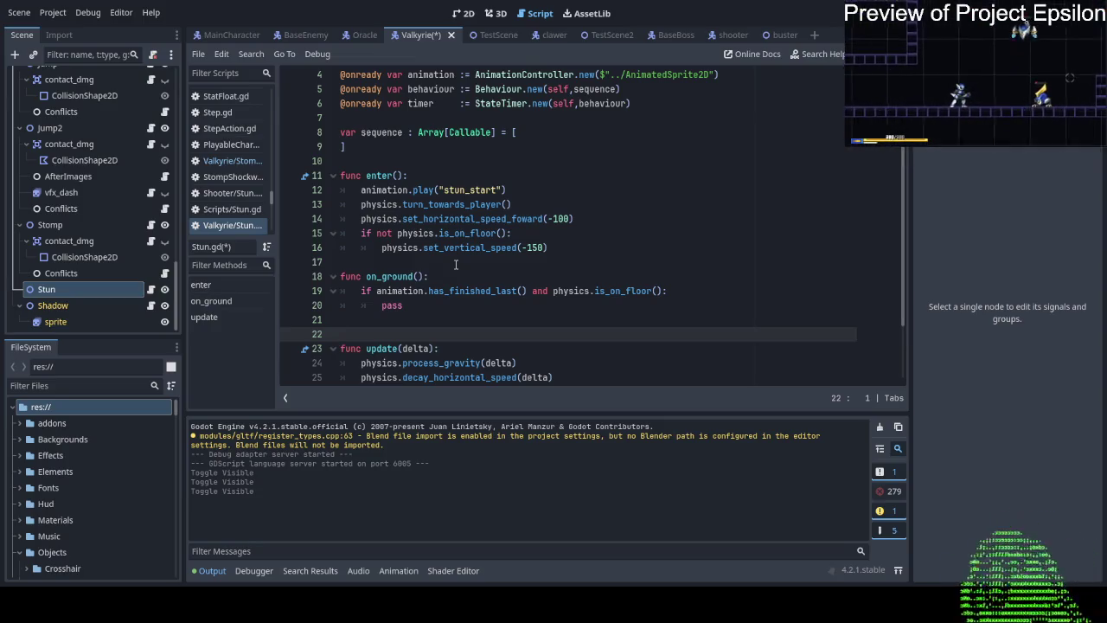
key(Up)
key(Up)
key(Up)
key(End)
key(Left)
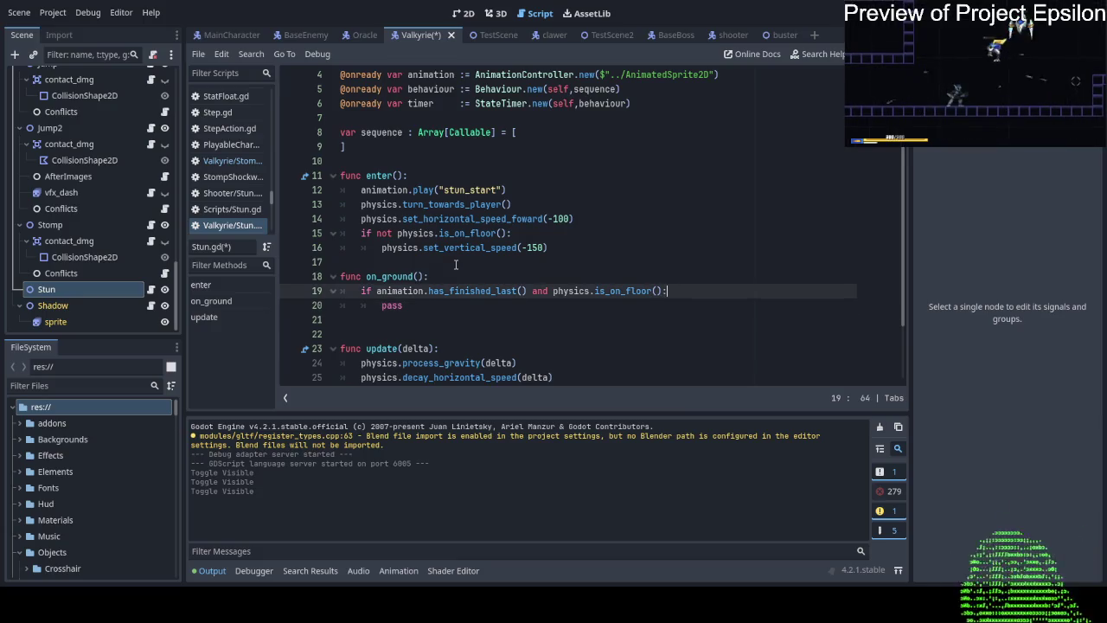
key(Down)
key(Left)
key(Left)
key(Left)
key(Down)
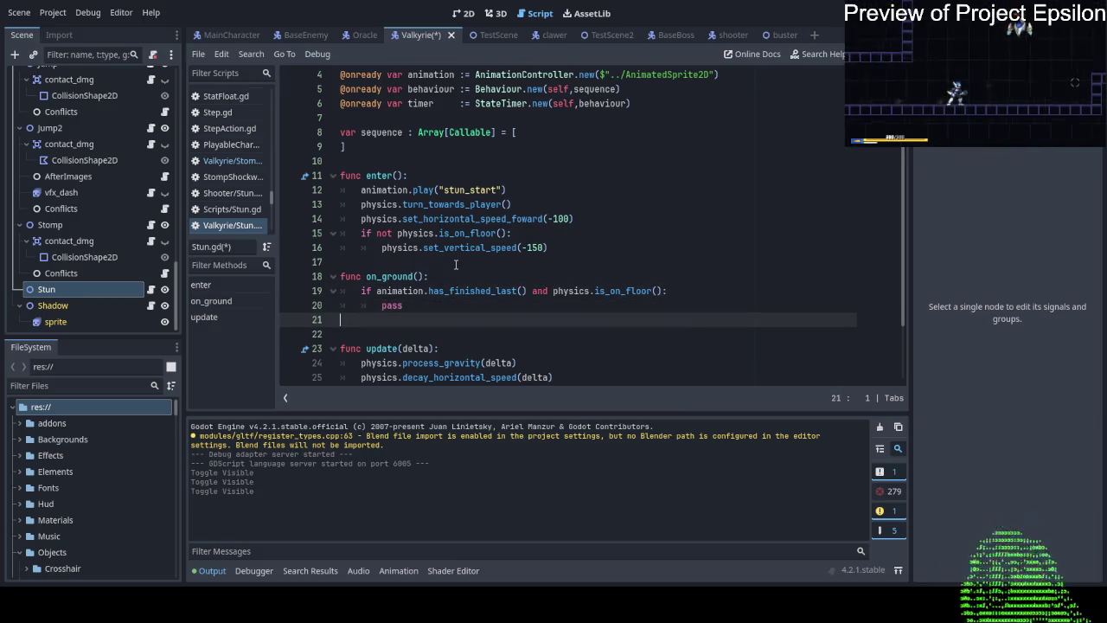
key(Up)
key(End)
key(Down)
key(Down)
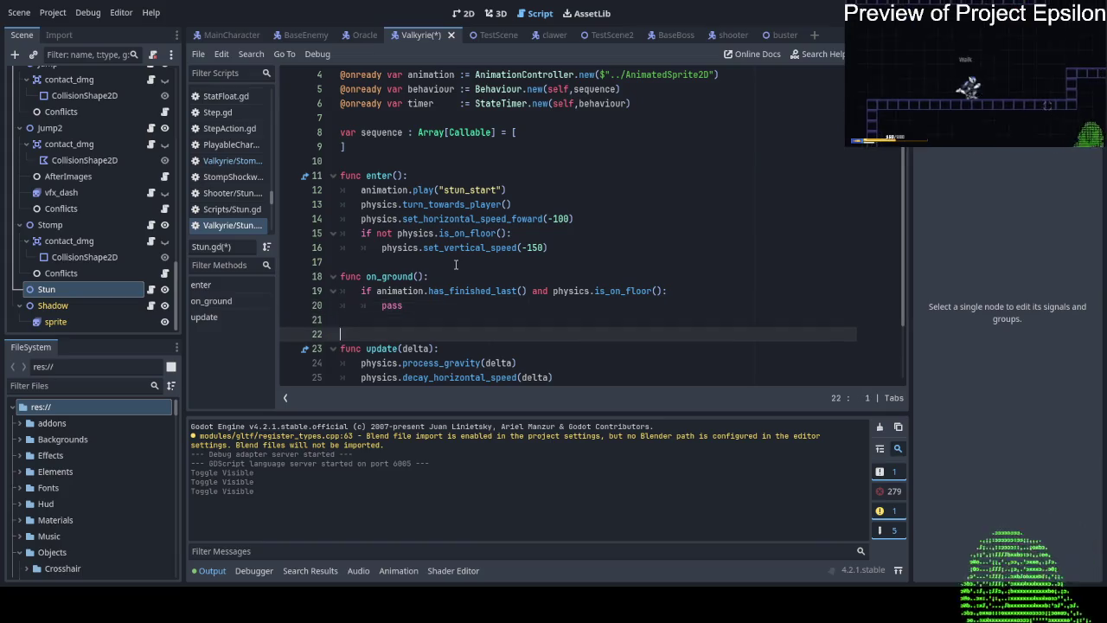
key(Up)
key(Down)
key(Down)
key(Up)
key(Up)
key(Up)
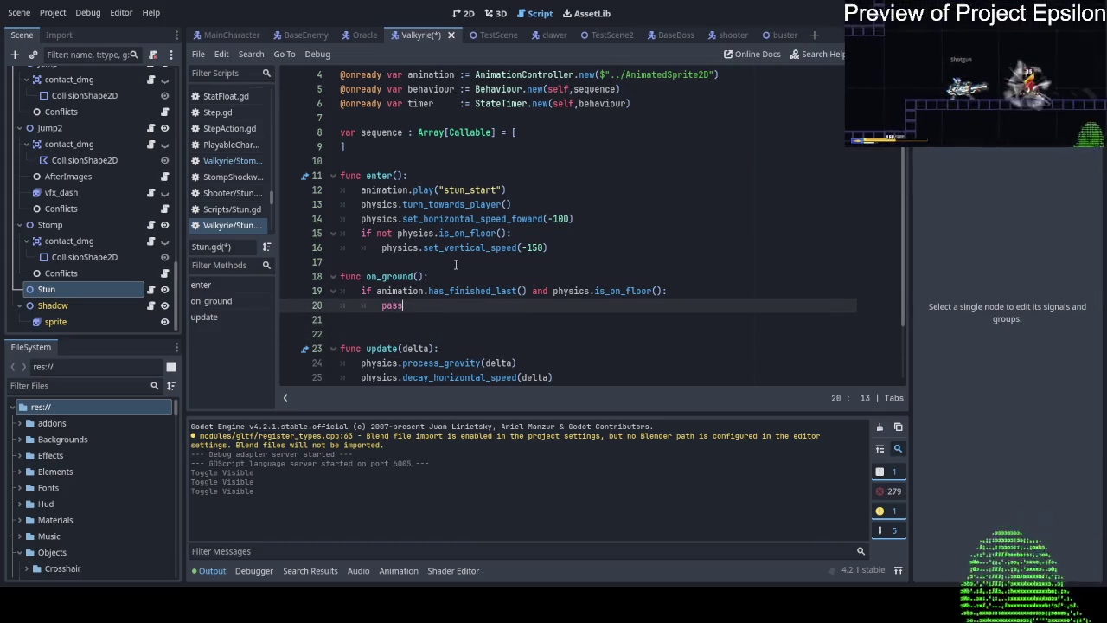
key(Home)
key(Up)
key(Down)
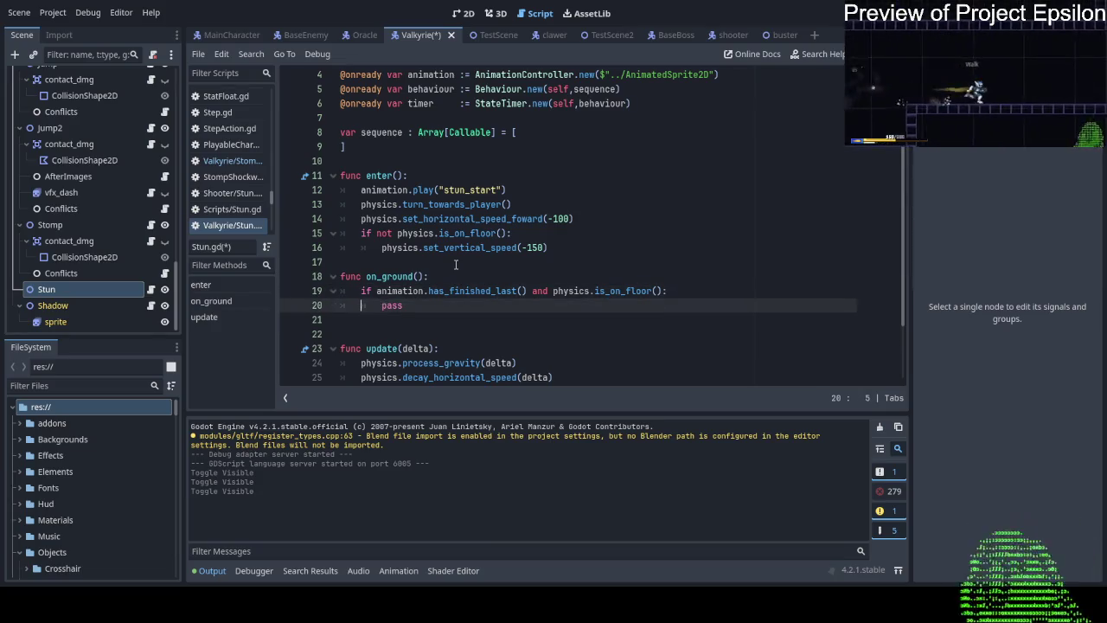
key(Up)
key(Down)
key(Right)
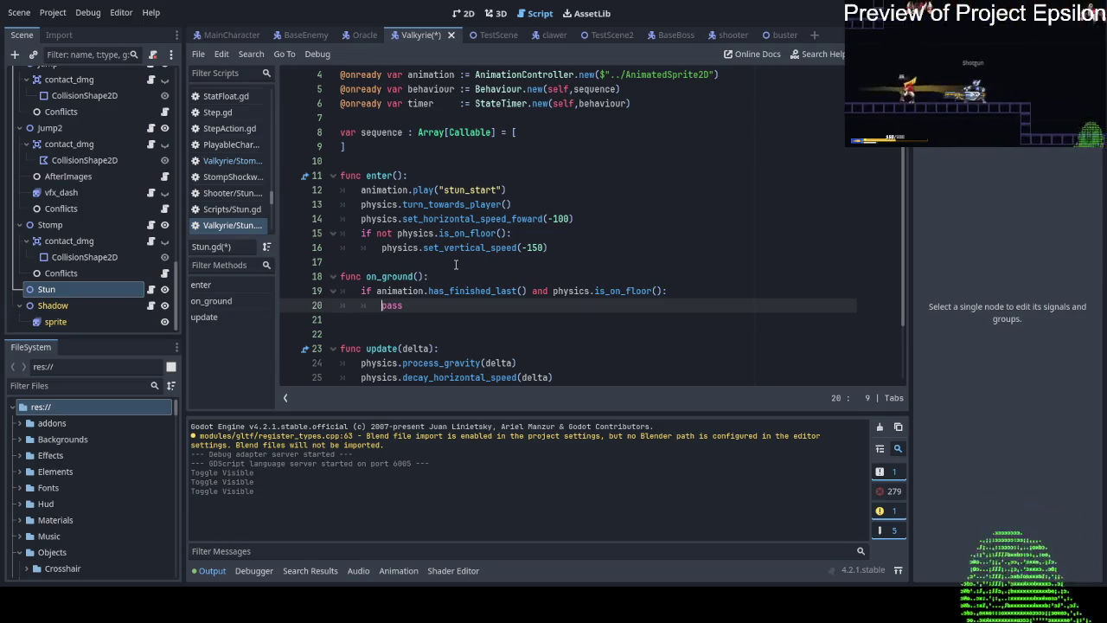
key(Down)
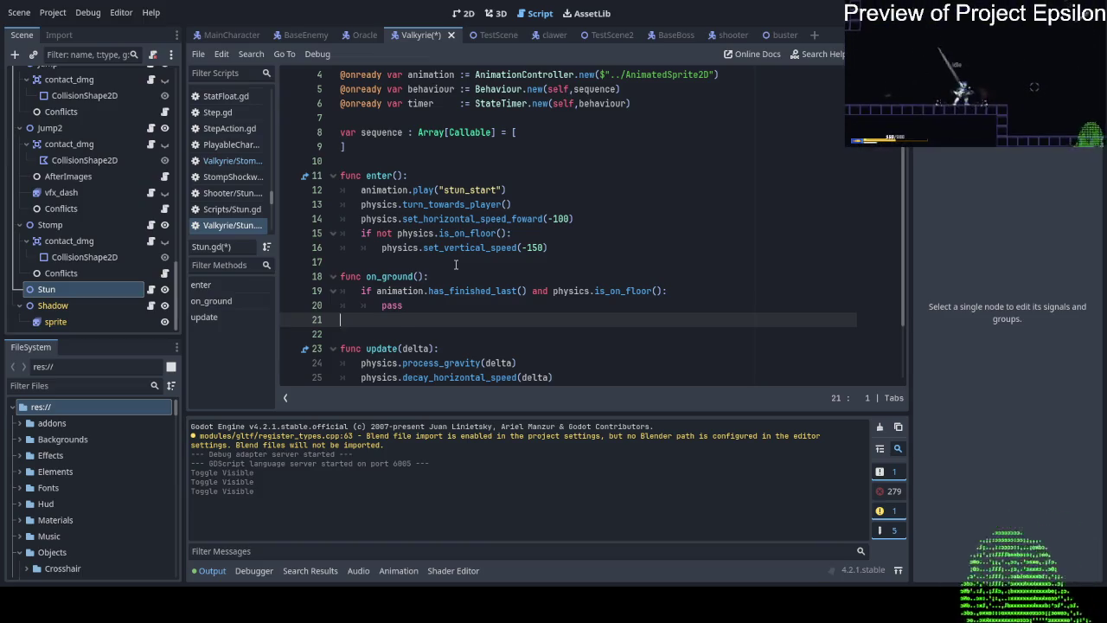
key(Up)
key(Up)
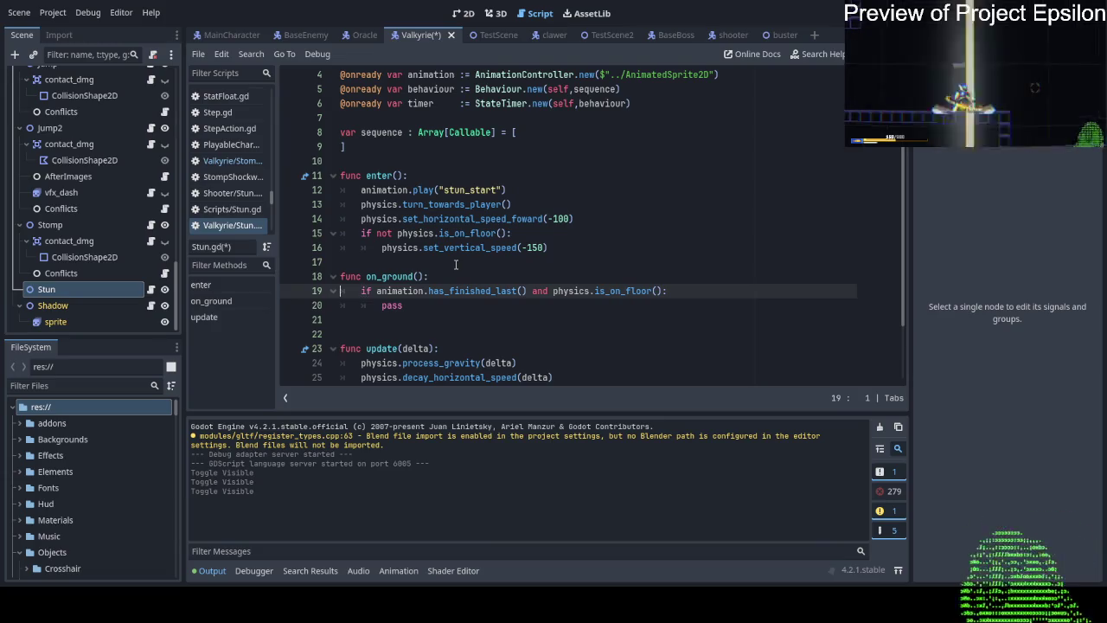
key(Right)
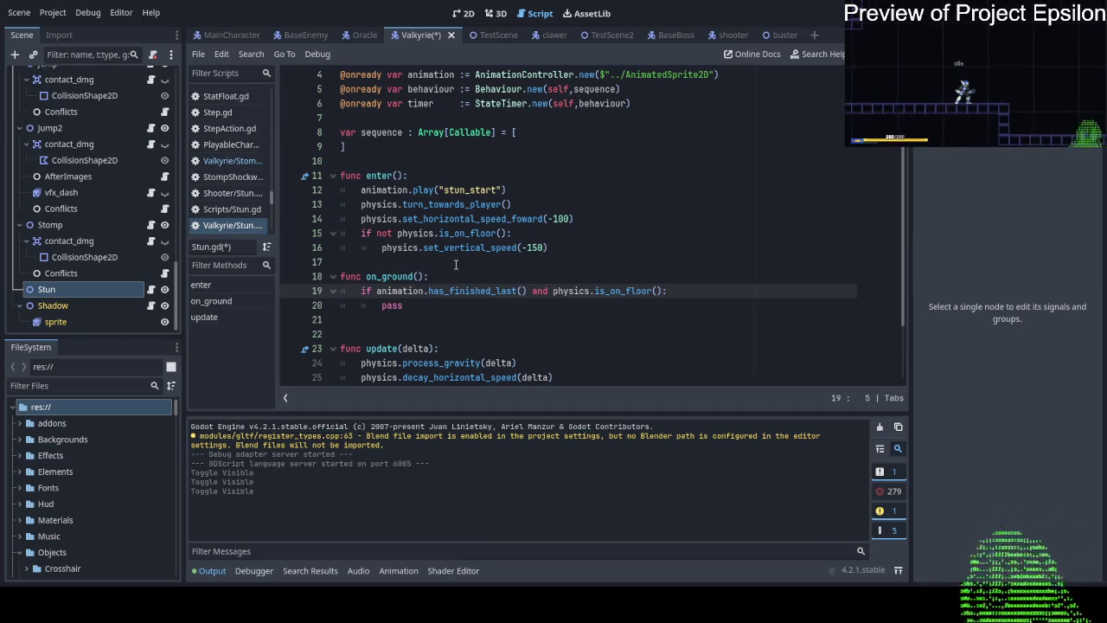
Space on_ground() from update() with a blank line, deleting an extra empty line.
key(Down)
key(Down)
key(Return)
key(Return)
key(Up)
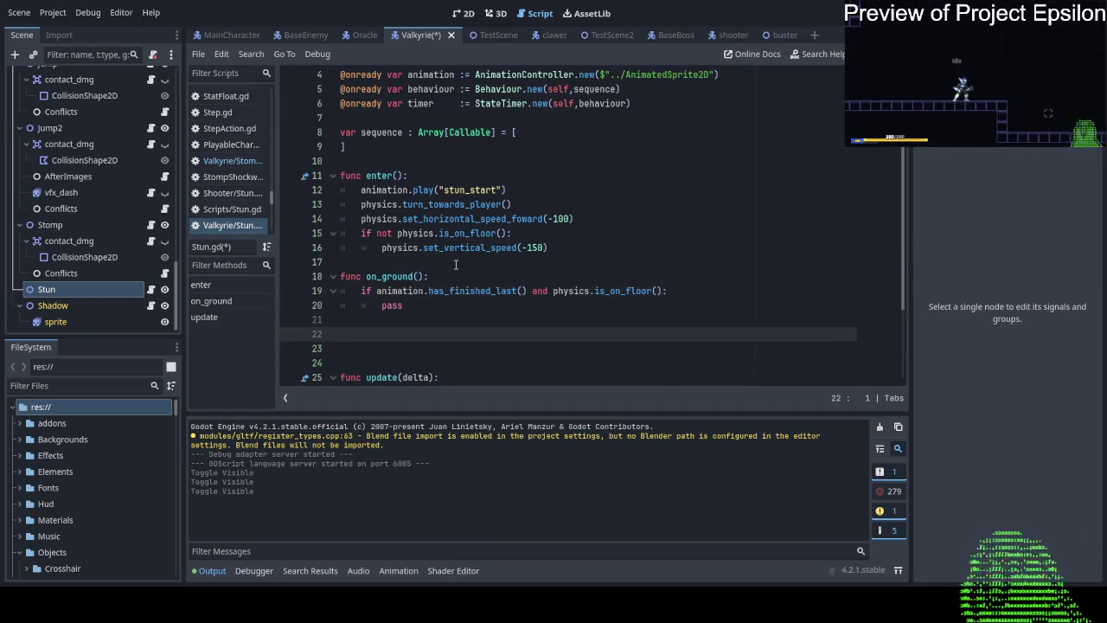
key(Delete)
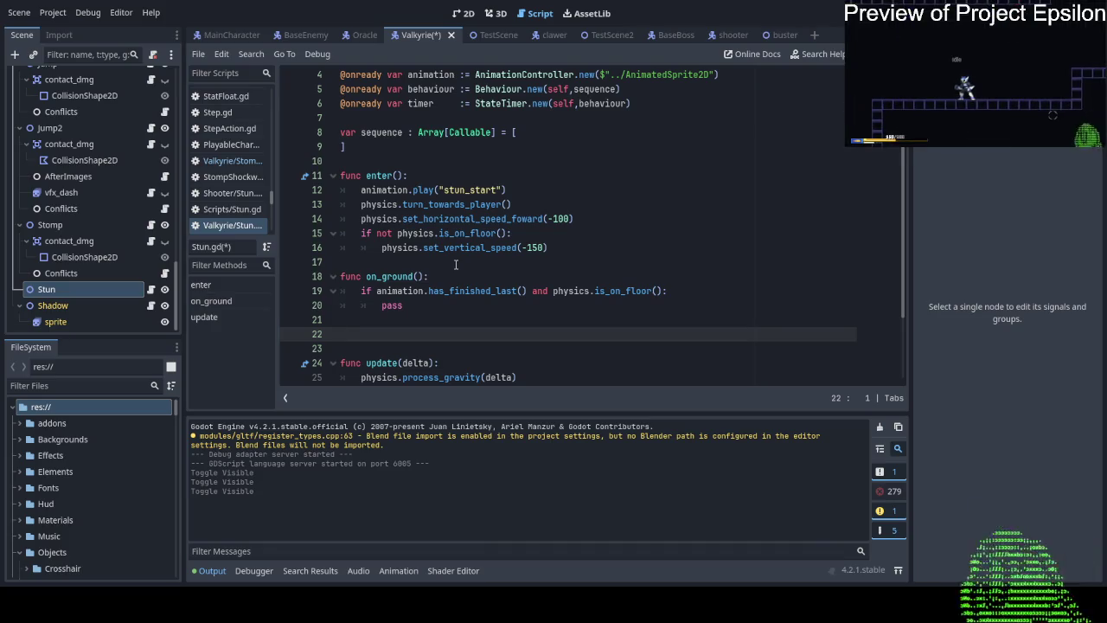
key(Up)
key(Up)
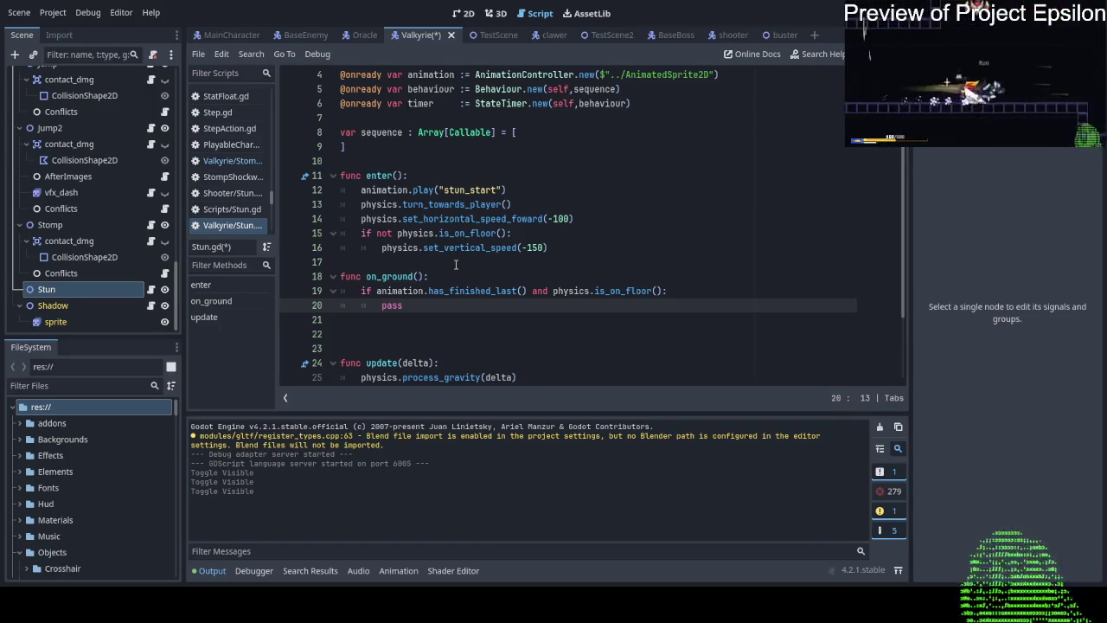
Replace pass in on_ground() with behaviour.next() and tidy the blank lines below.
key(BackSpace)
key(BackSpace)
key(BackSpace)
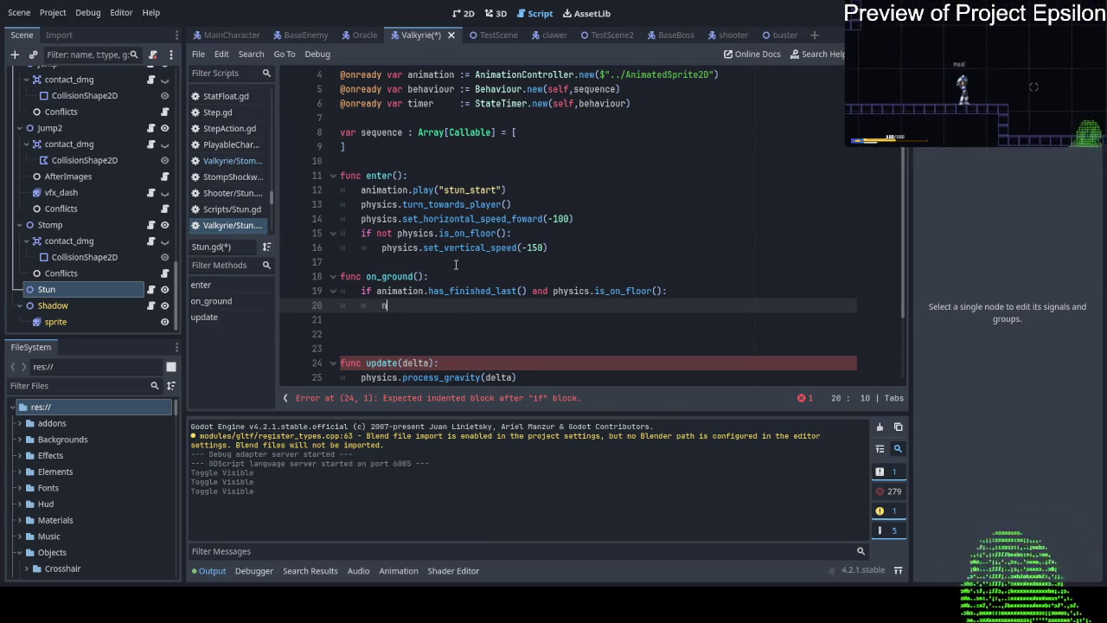
text(b)
text(h)
key(Return)
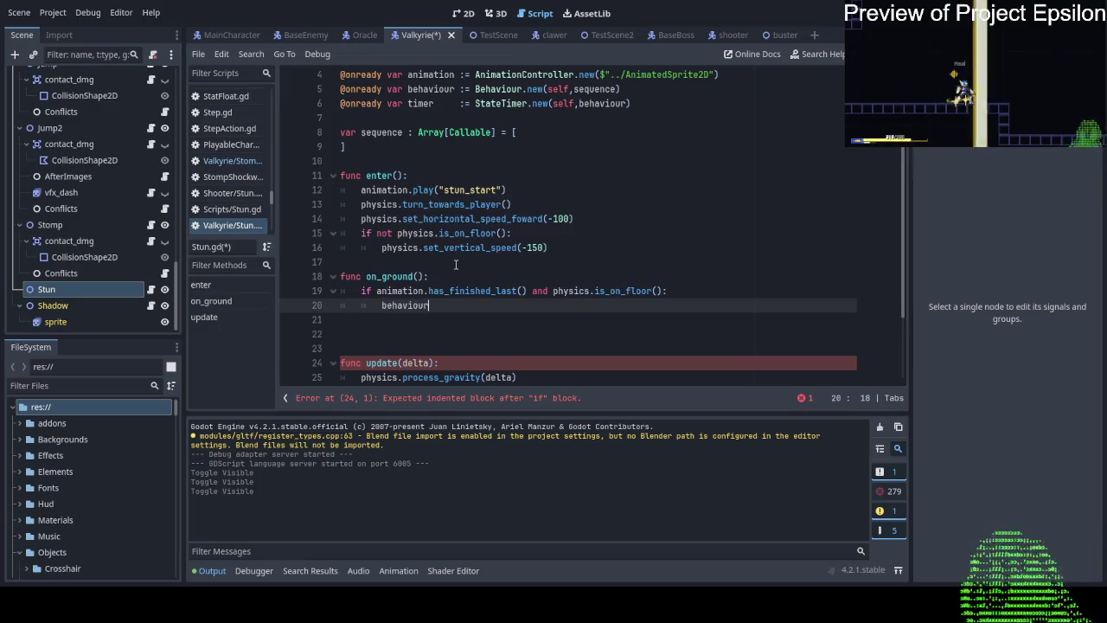
text(.ne)
key(Return)
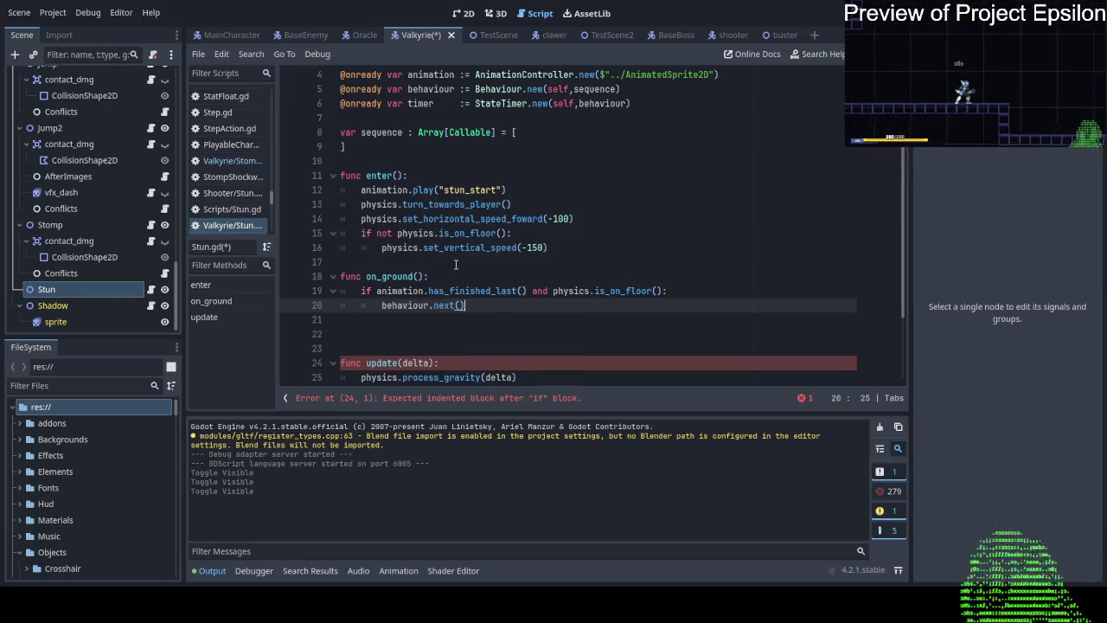
key(Return)
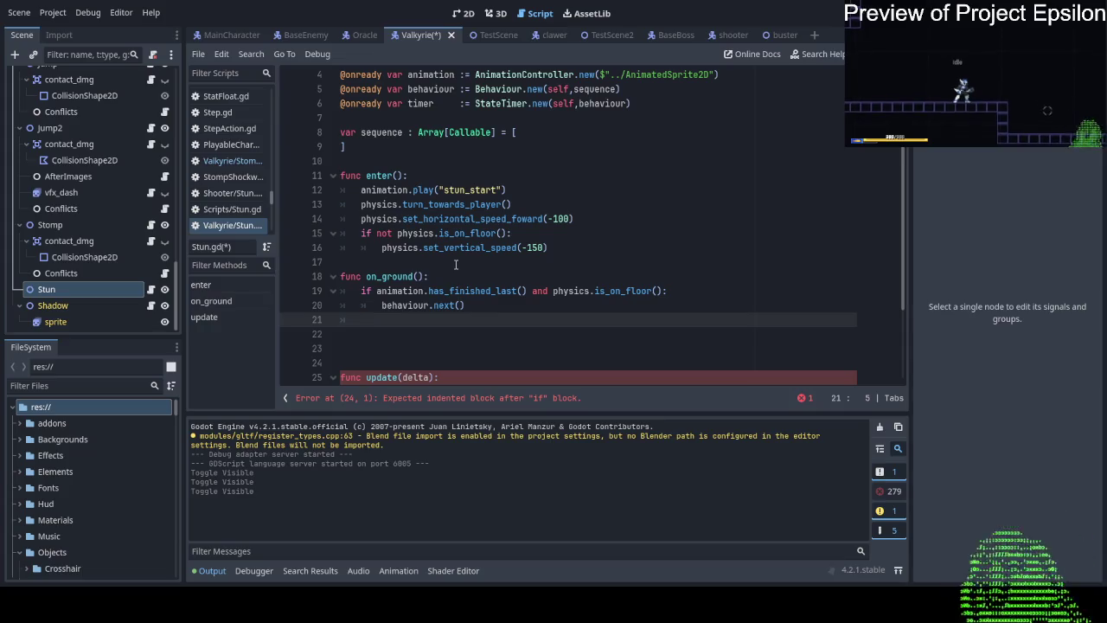
key(BackSpace)
key(Delete)
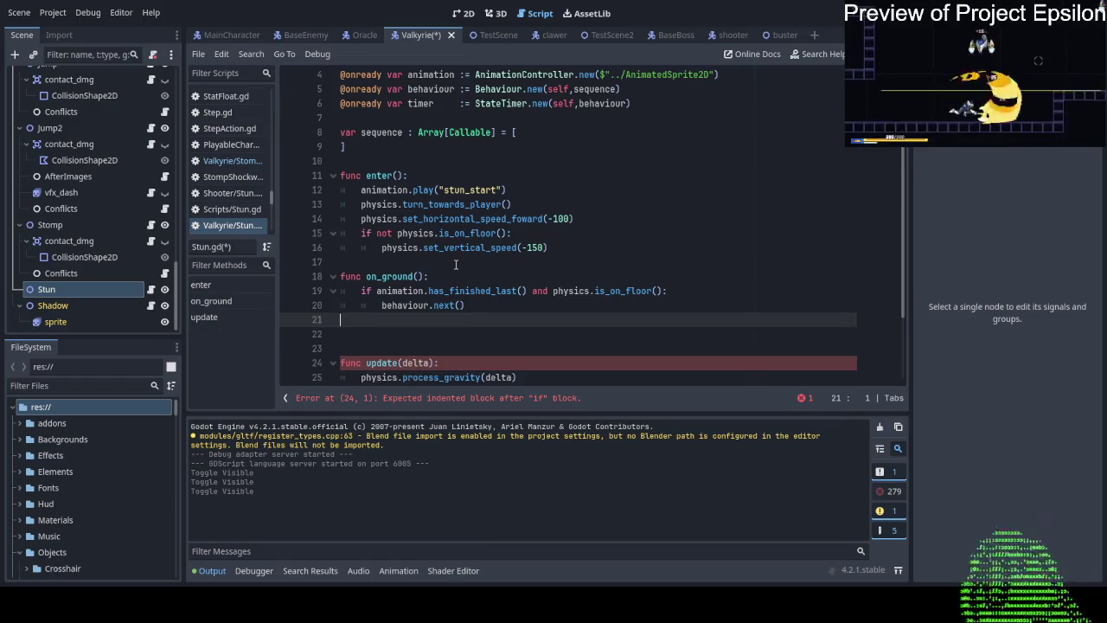
Start a new line below on_ground() with the func keyword.
key(Return)
text(func)
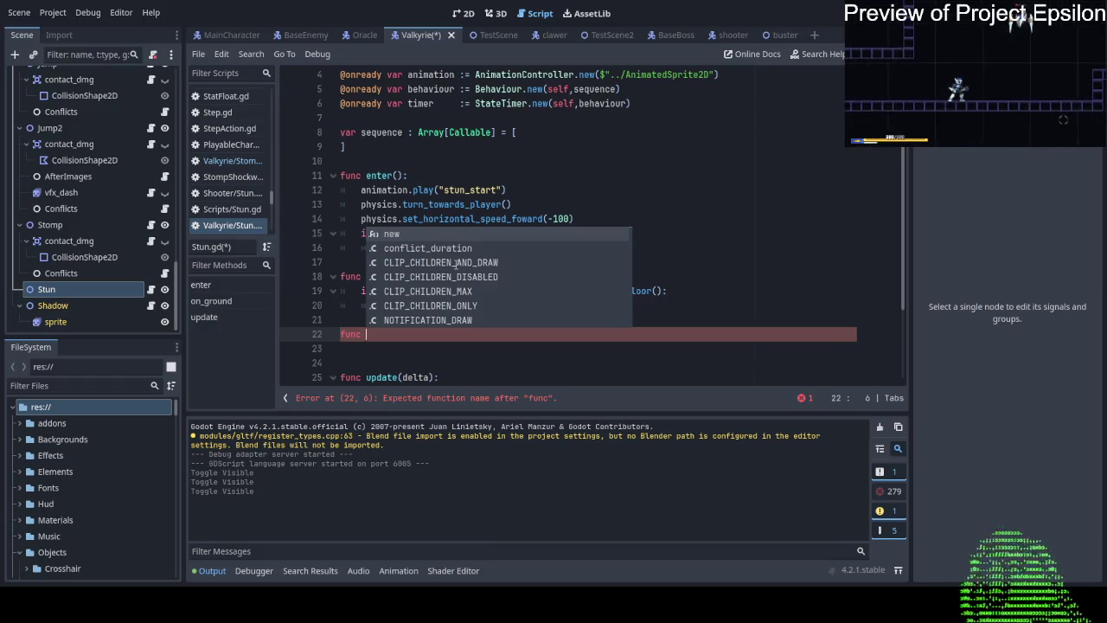
Close the code suggestion list without inserting anything on the func line.
key(Down)
key(Escape)
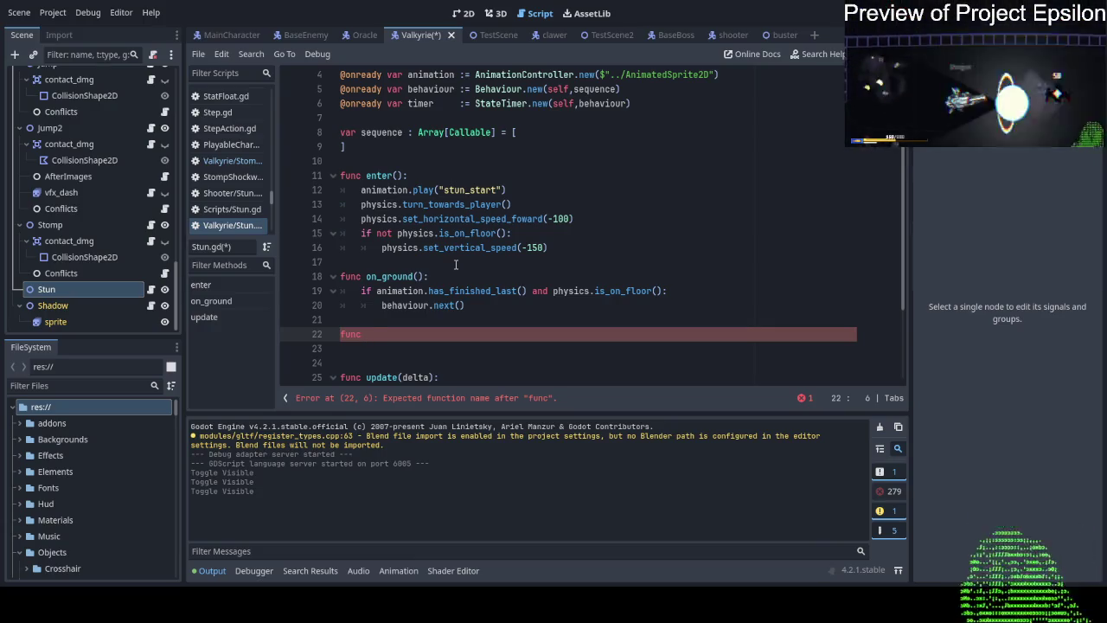
Name the new function asd() and give it a pass body.
text(asd():)
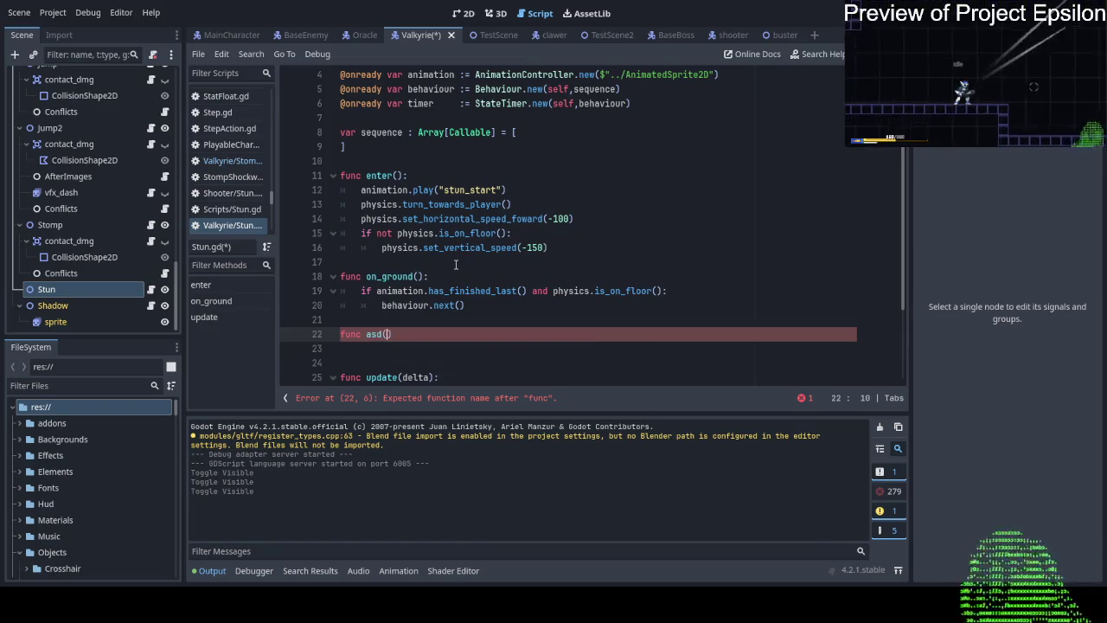
key(Return)
text(pass)
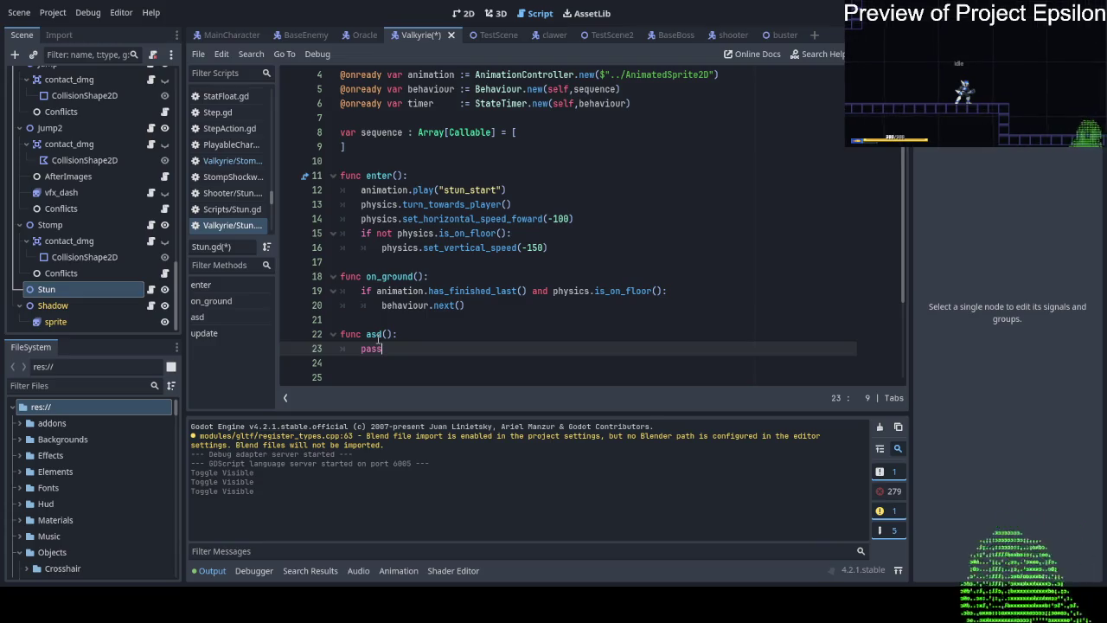
Open a new line at the end of on_ground()'s if condition.
double_click(378, 336)
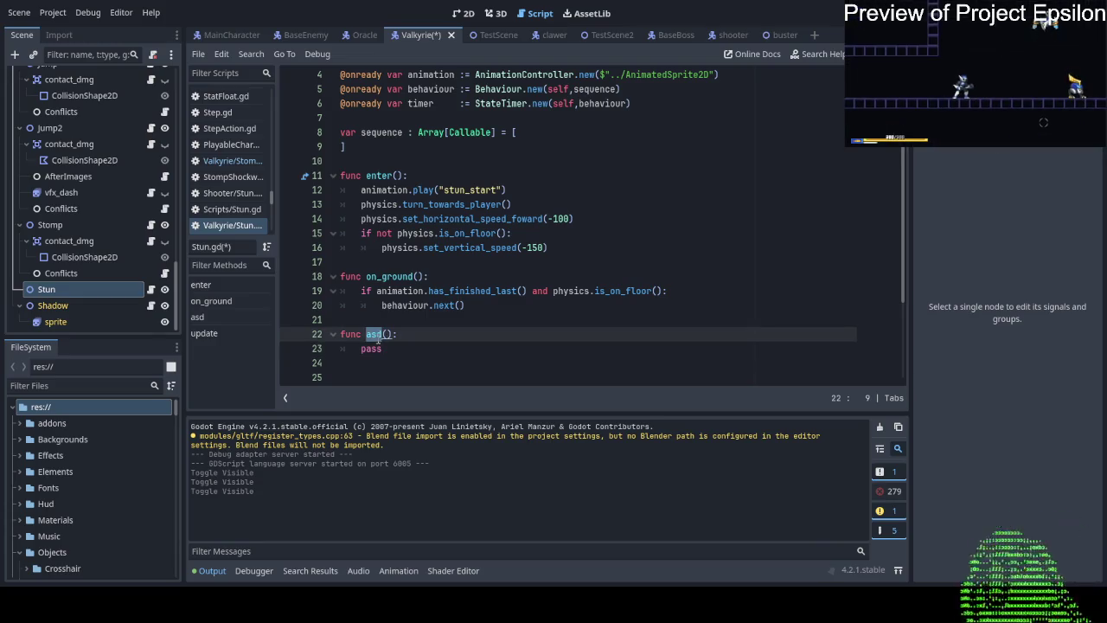
key(Up)
key(Up)
key(Up)
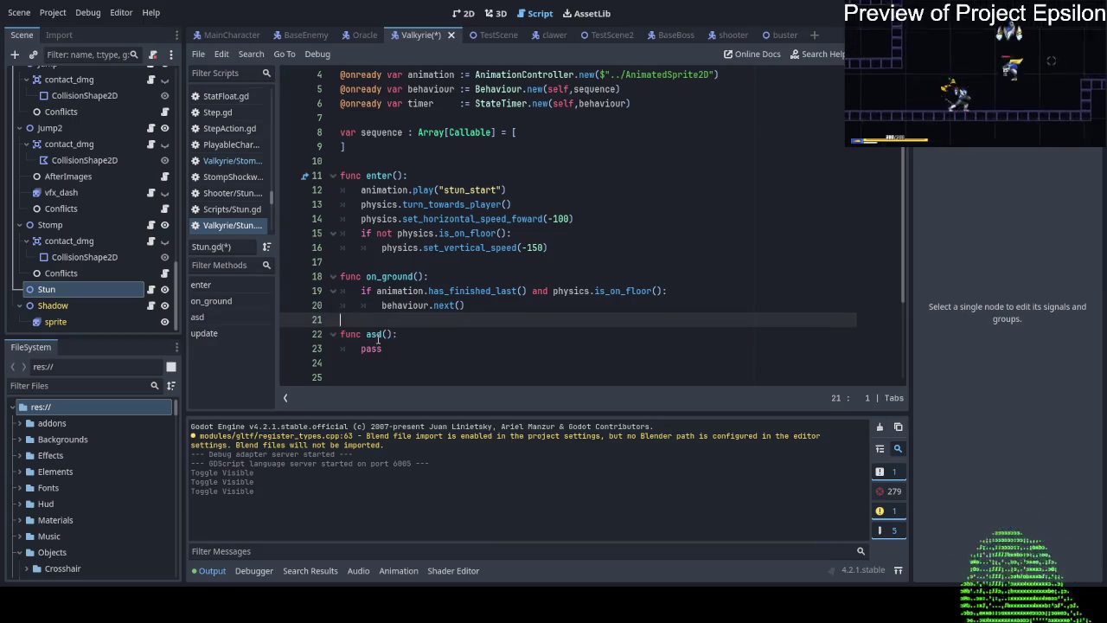
key(Down)
key(Down)
key(Down)
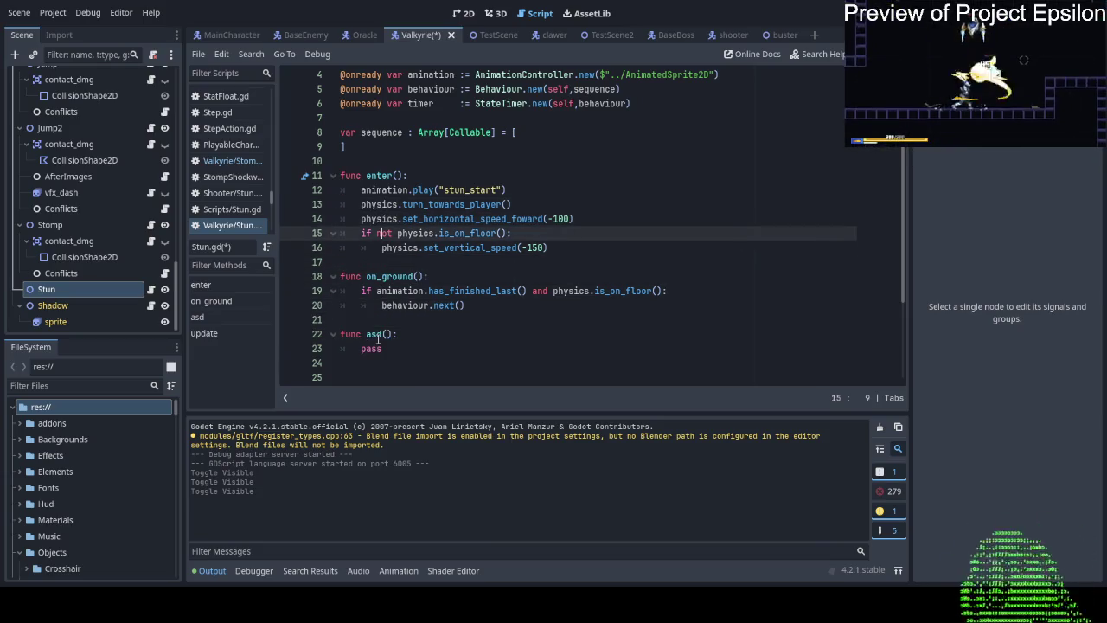
key(Down)
key(Down)
key(Down)
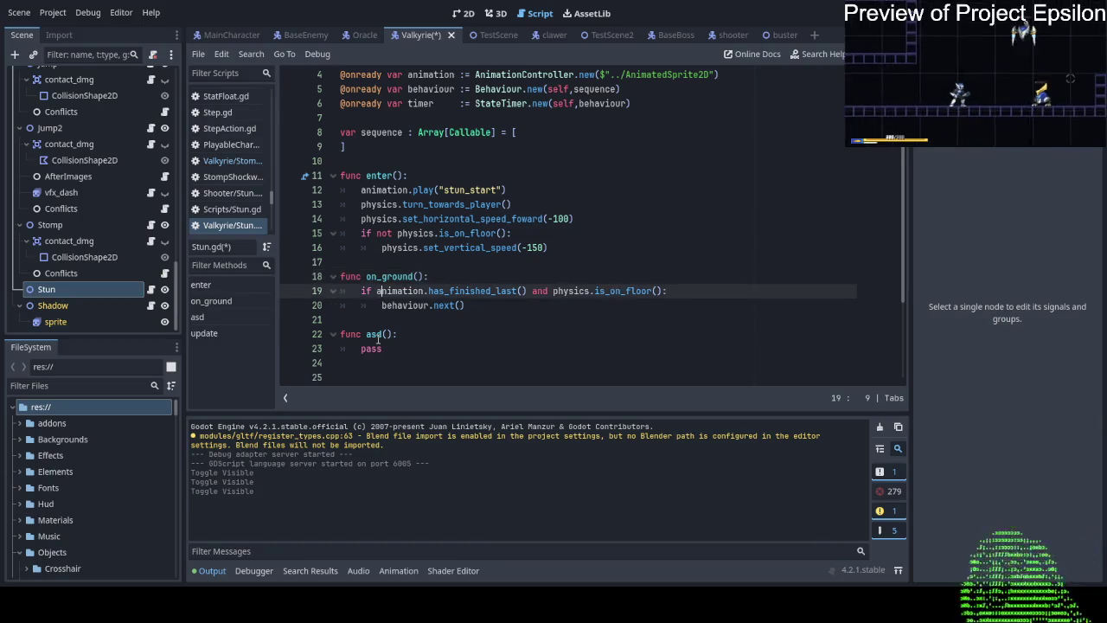
key(Up)
key(Up)
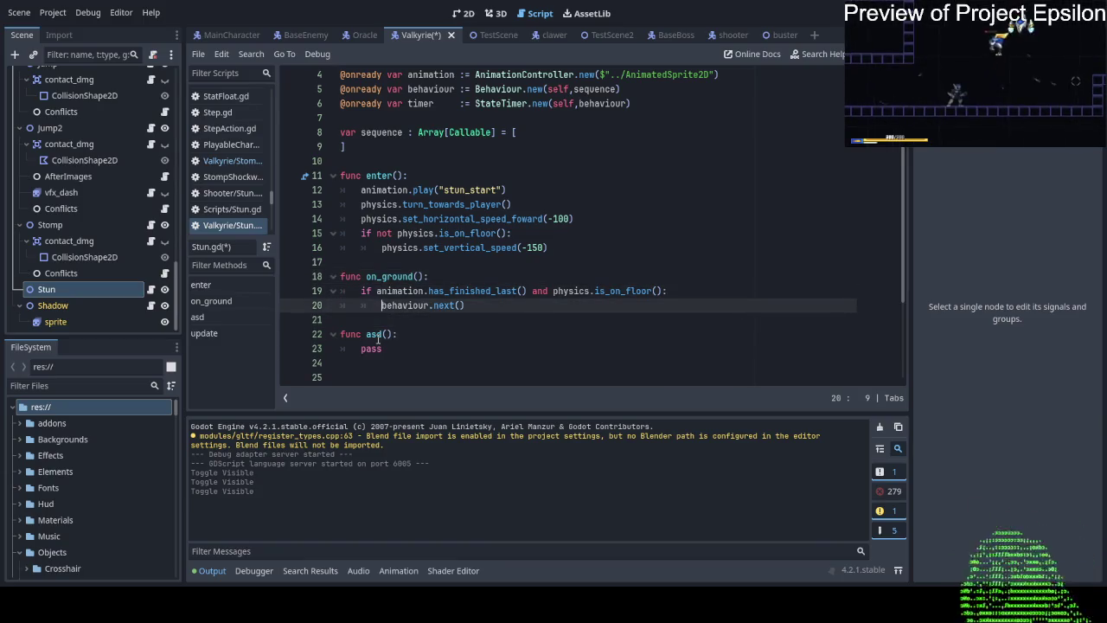
key(Up)
key(End)
key(Return)
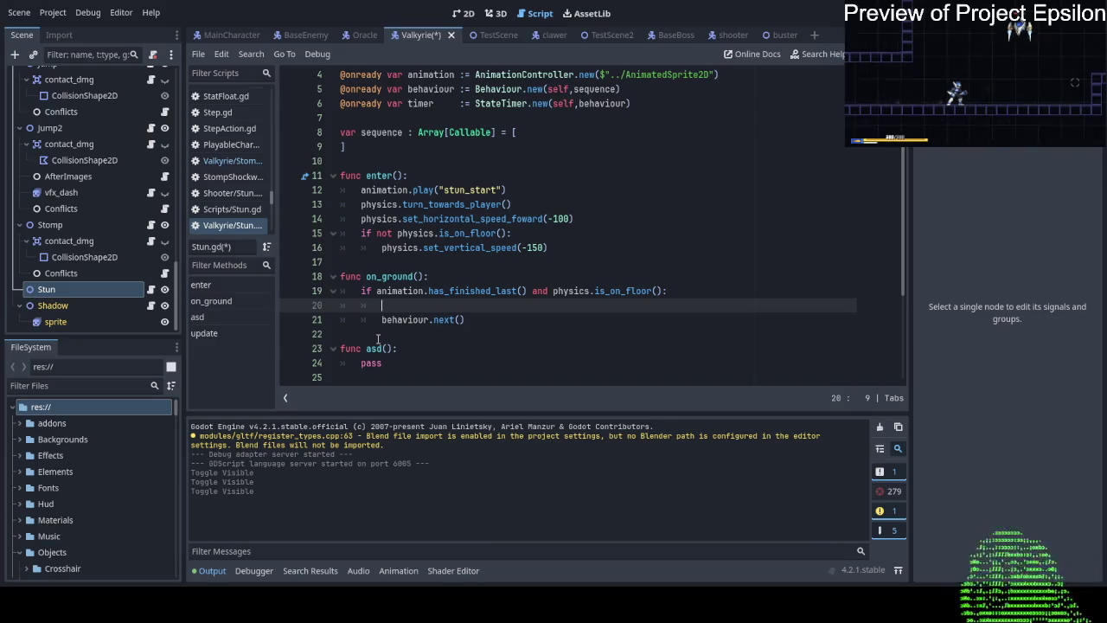
Insert animation.play("stun") before behaviour.next() and select the on_ground check lines.
text(anima)
key(Return)
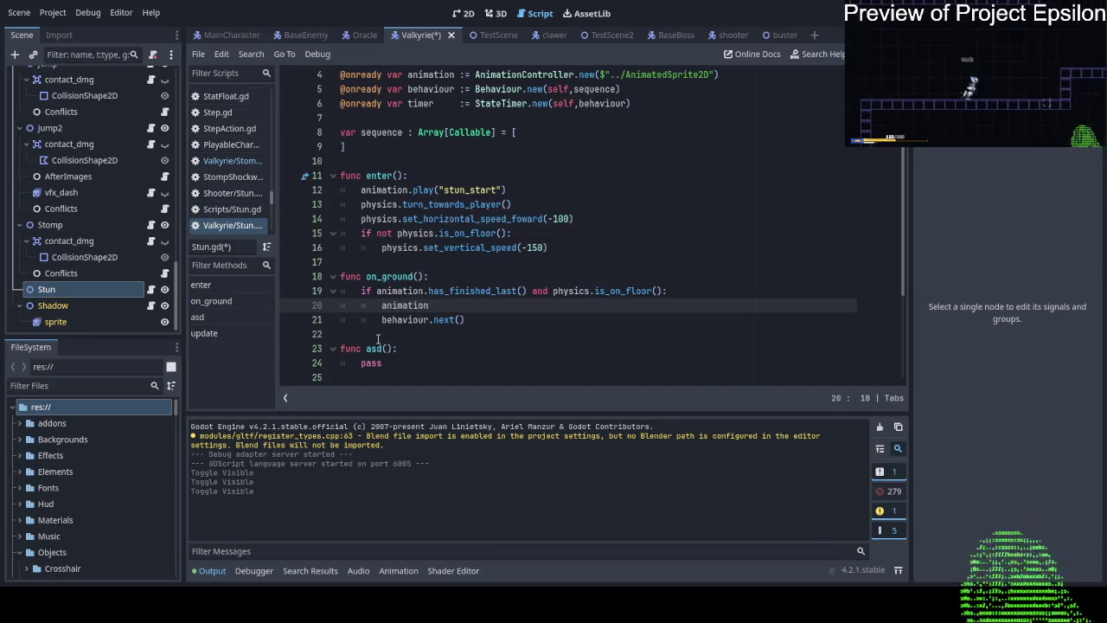
text(.pla)
key(Return)
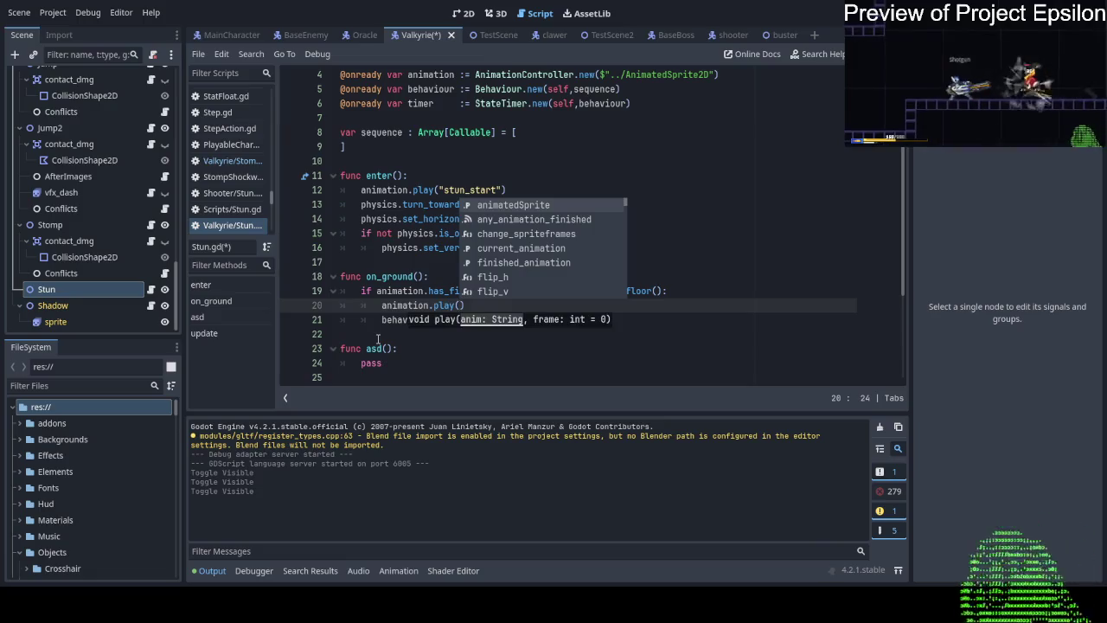
text(")
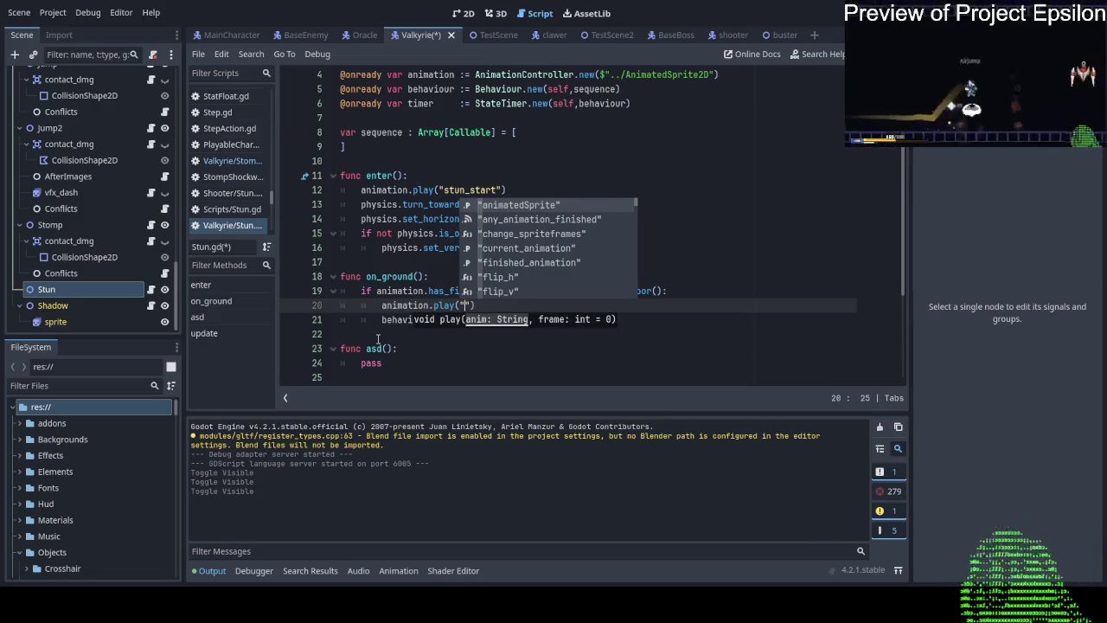
text(stun)
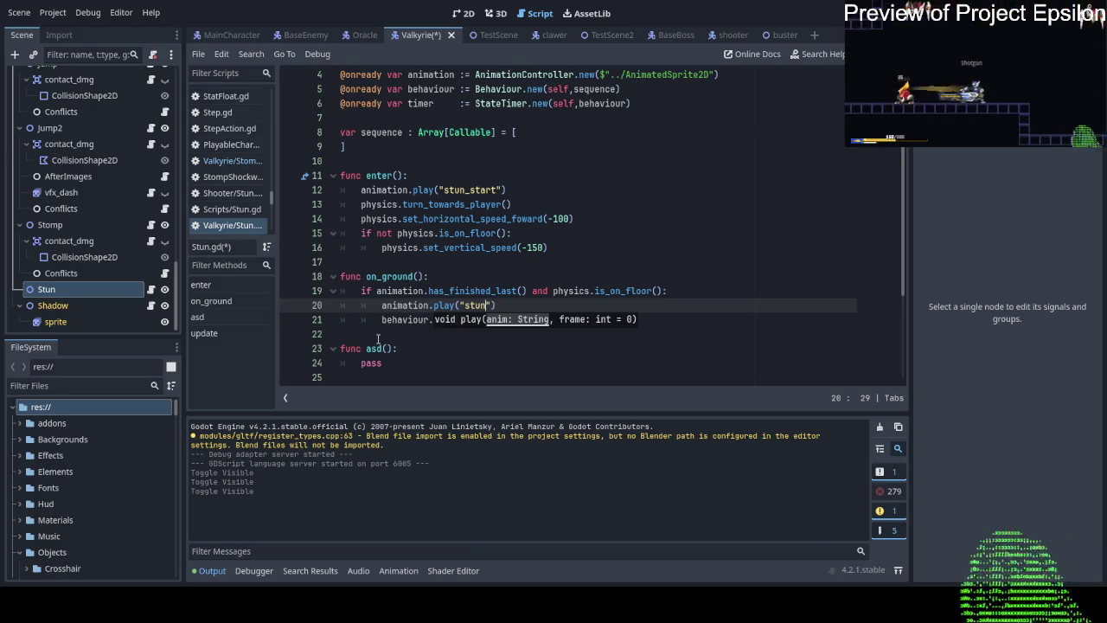
key(Escape)
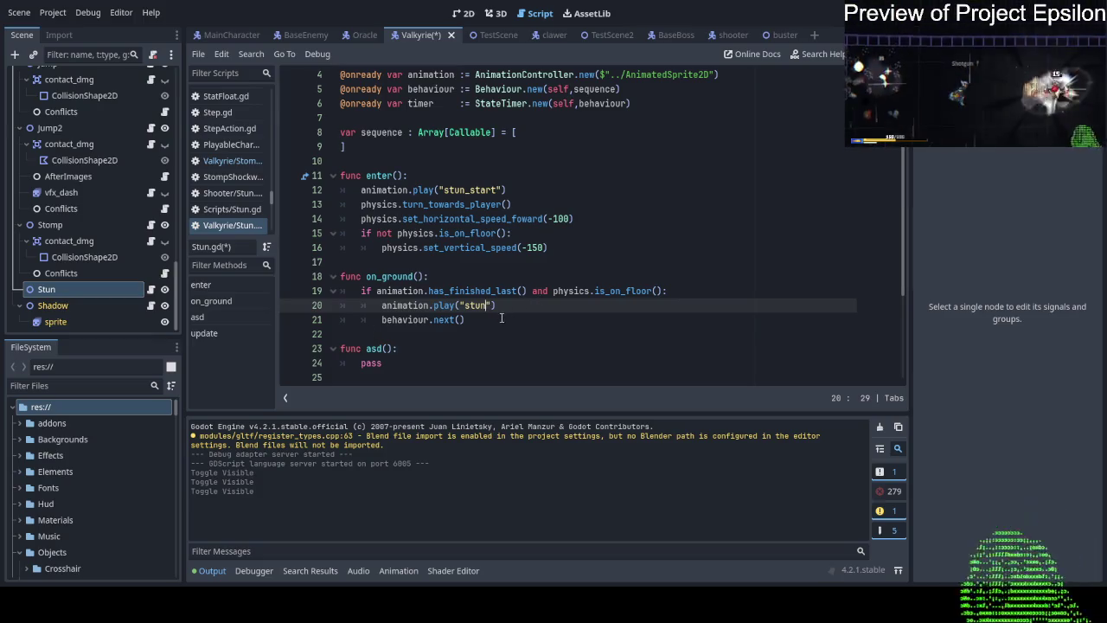
mouse_move(501, 318)
mouse_down()
mouse_move(450, 291)
mouse_move(479, 277)
mouse_up()
scroll(479, 283, down, 2)
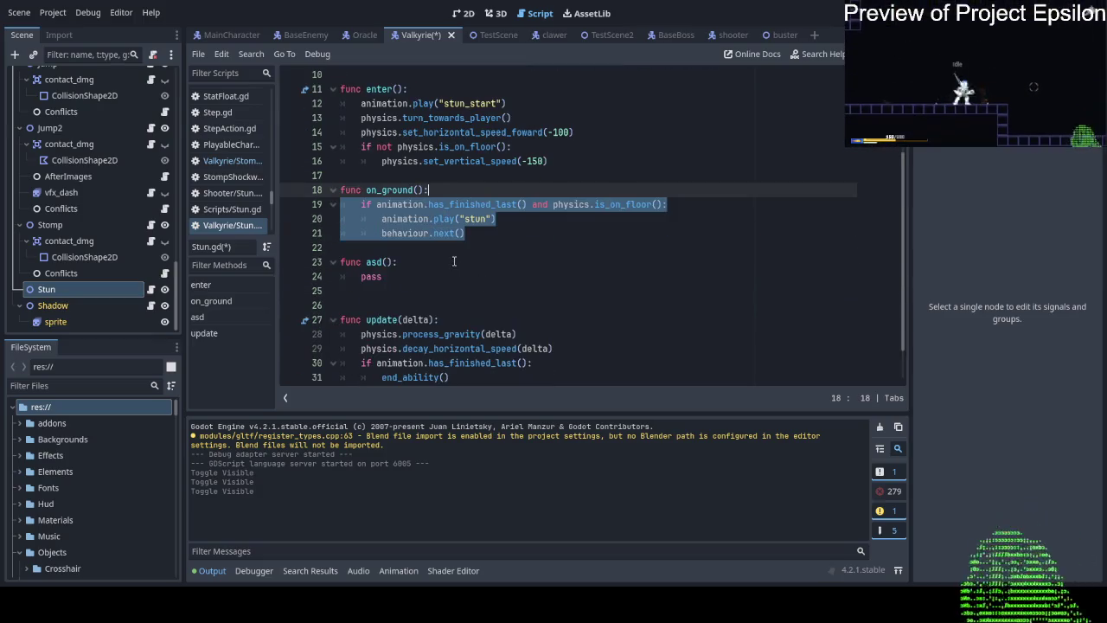
Paste the on_ground check into asd(), change its animation to "stun_end", and delete pass.
key(ctrl+c)
click(453, 261)
key(ctrl+v)
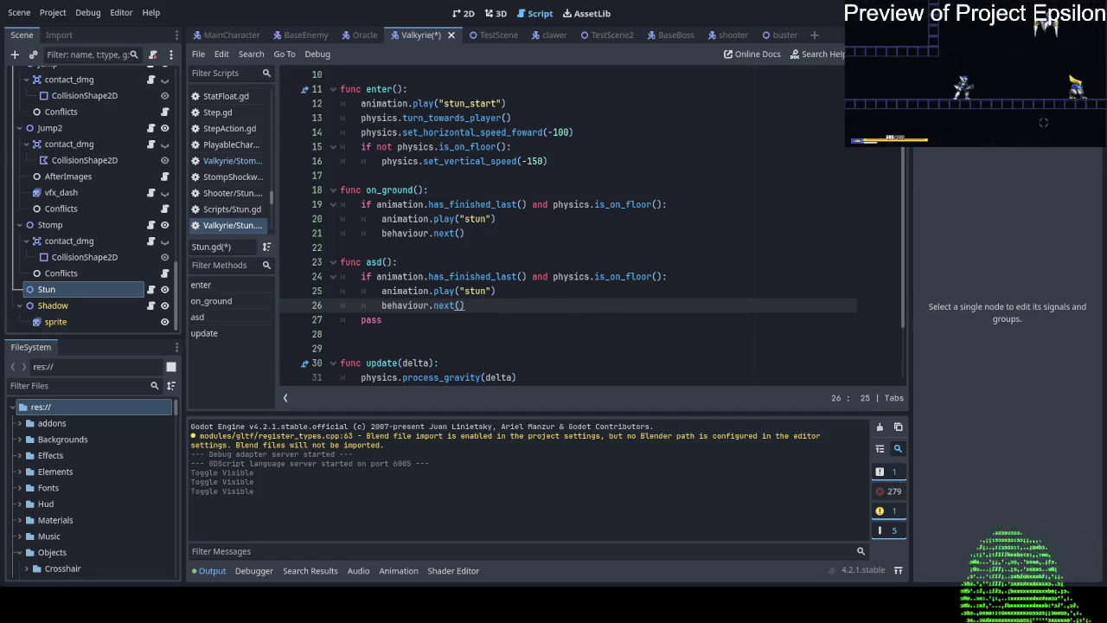
double_click(473, 294)
text(stun_end)
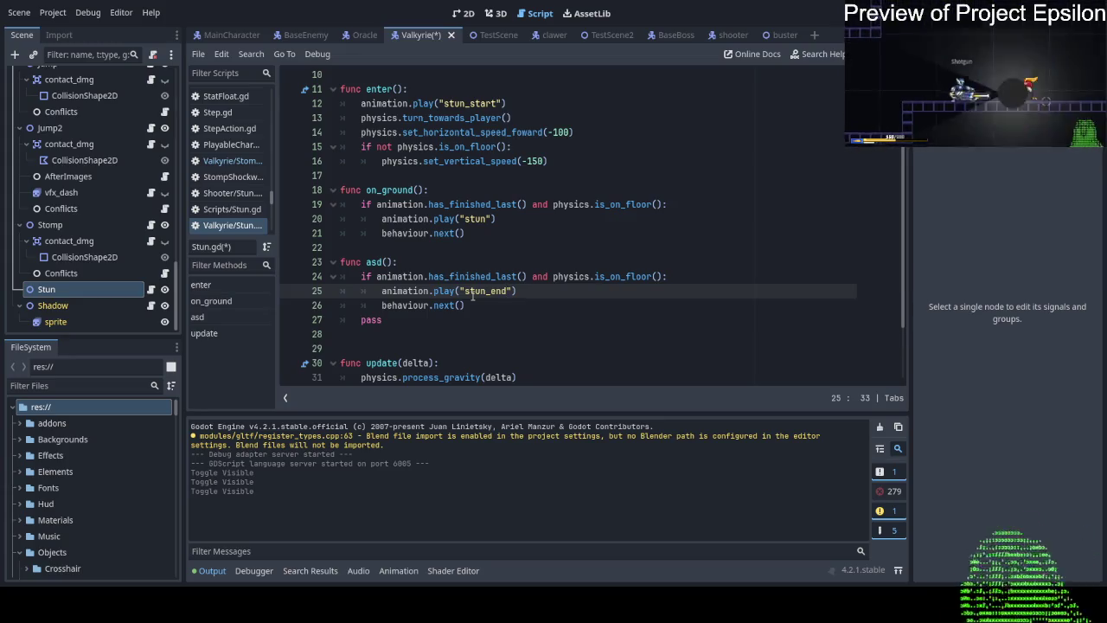
drag(441, 324, 471, 310)
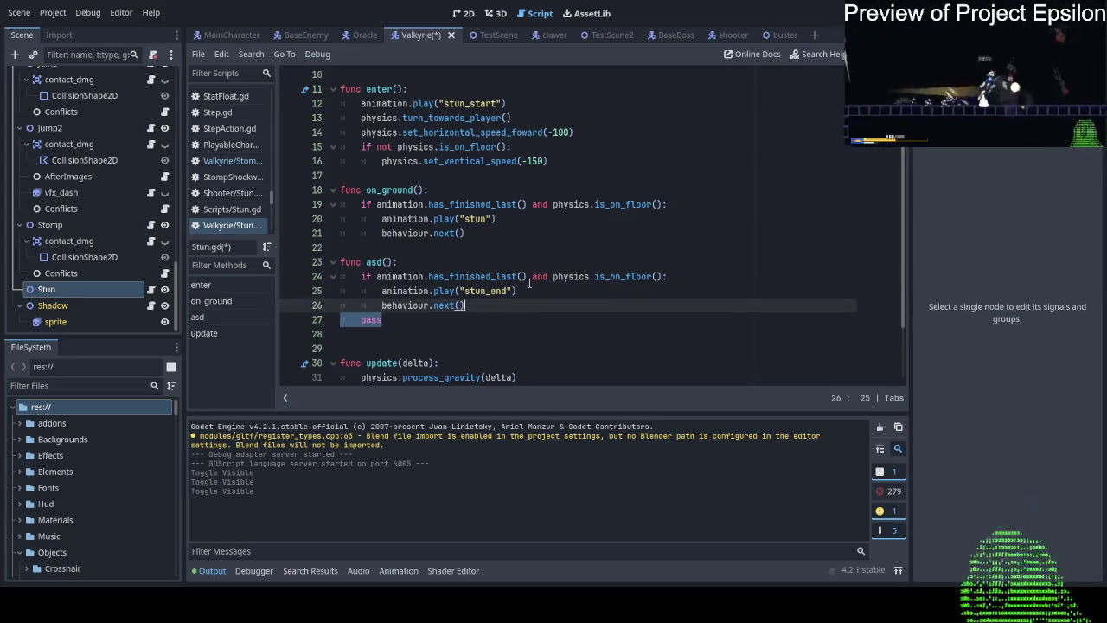
key(BackSpace)
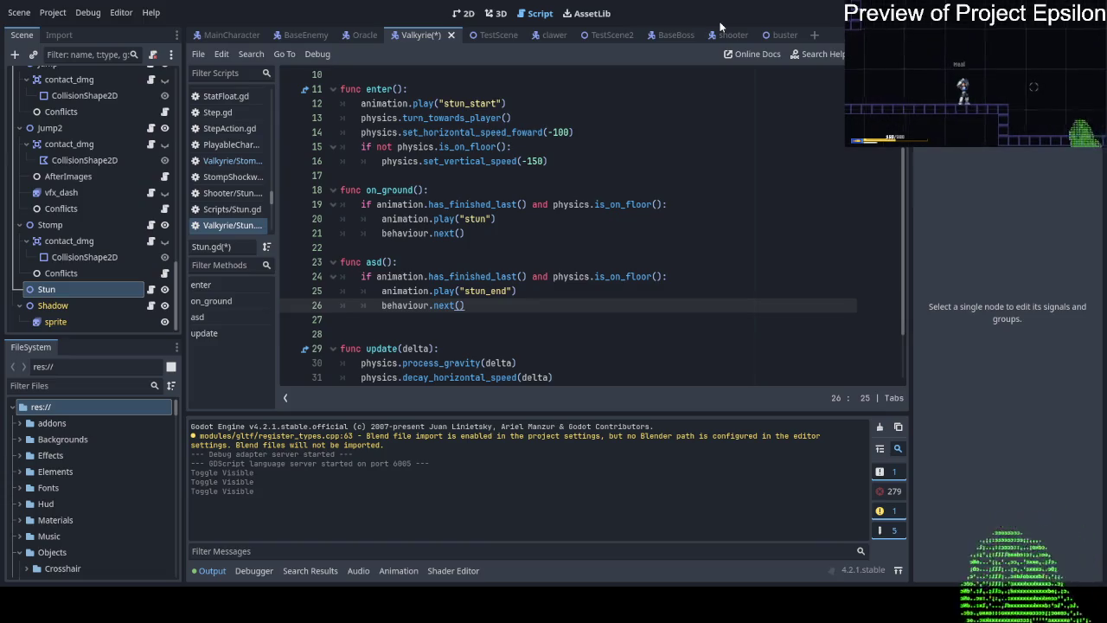
Delete the extra empty line 27 so one blank line separates asd from update.
scroll(441, 149, down, 2)
scroll(428, 143, up, 5)
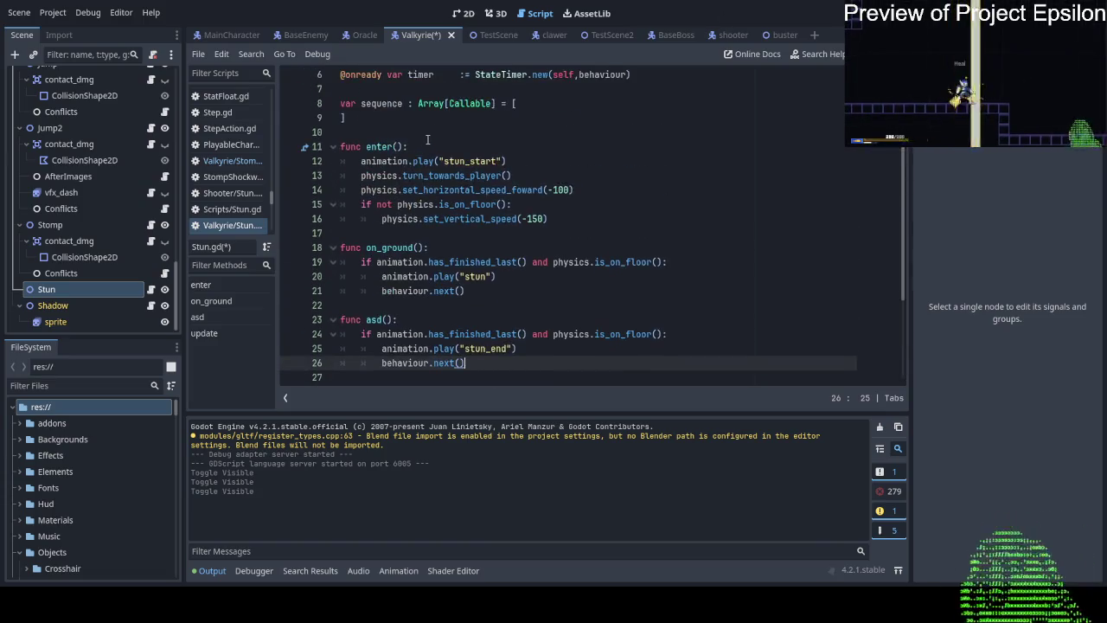
scroll(407, 151, down, 5)
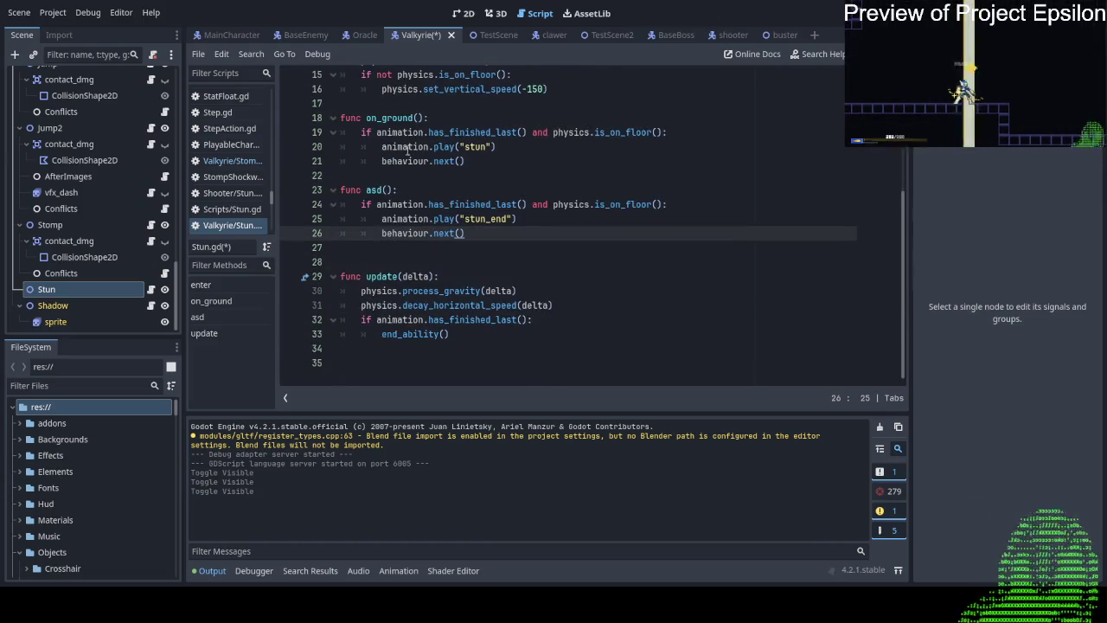
click(417, 248)
key(BackSpace)
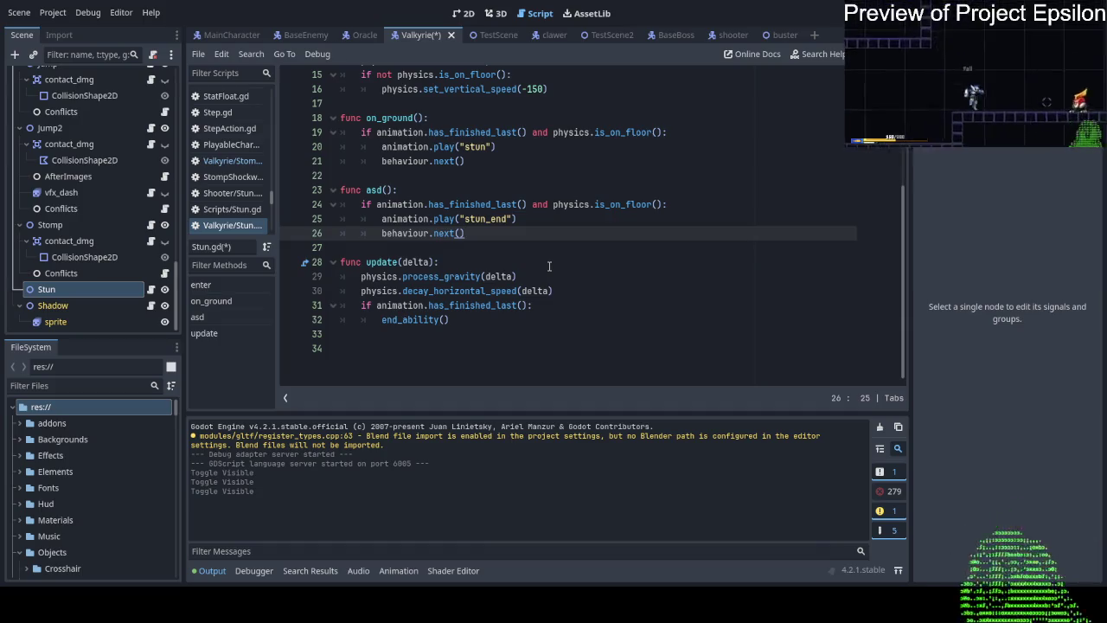
scroll(548, 266, up, 4)
scroll(562, 259, down, 4)
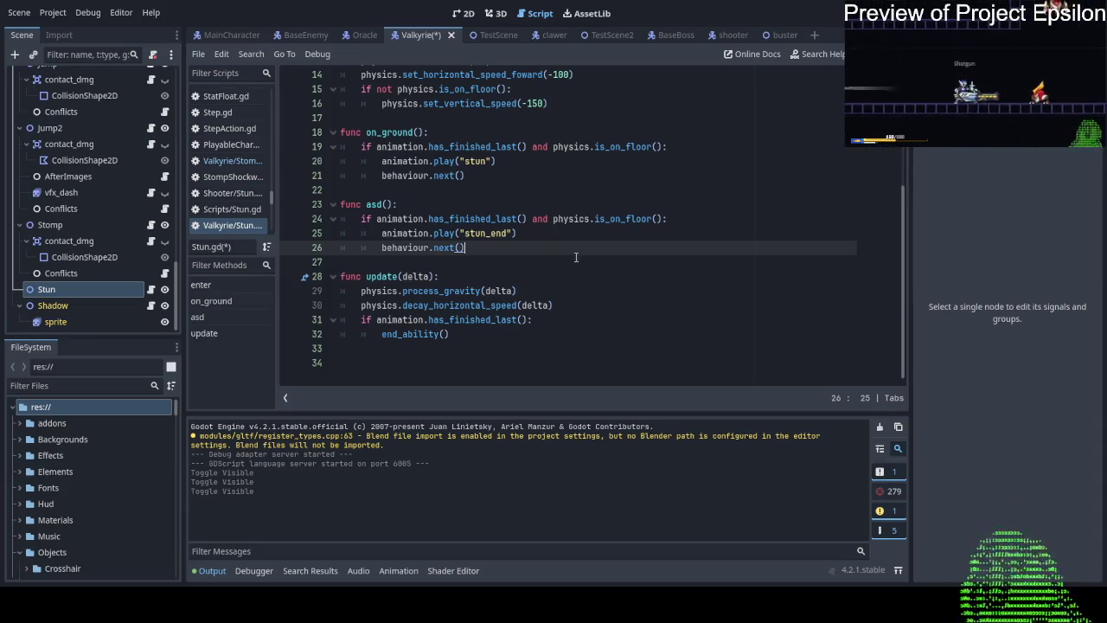
Delete the 'if animation.has_finished_last(): end_ability()' check from update.
click(574, 262)
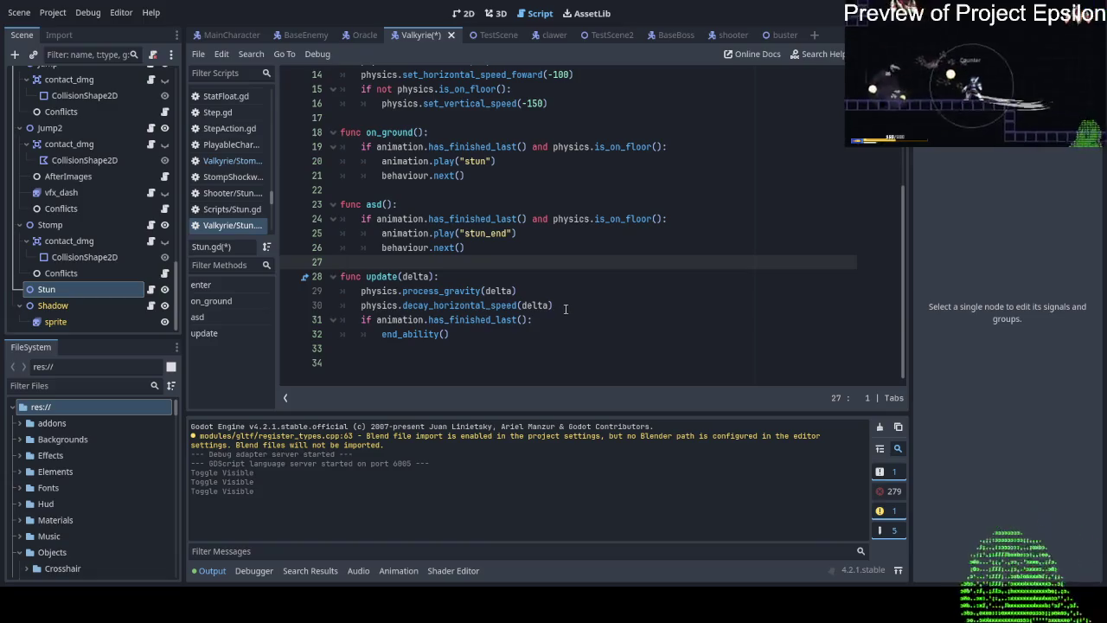
drag(572, 334, 576, 306)
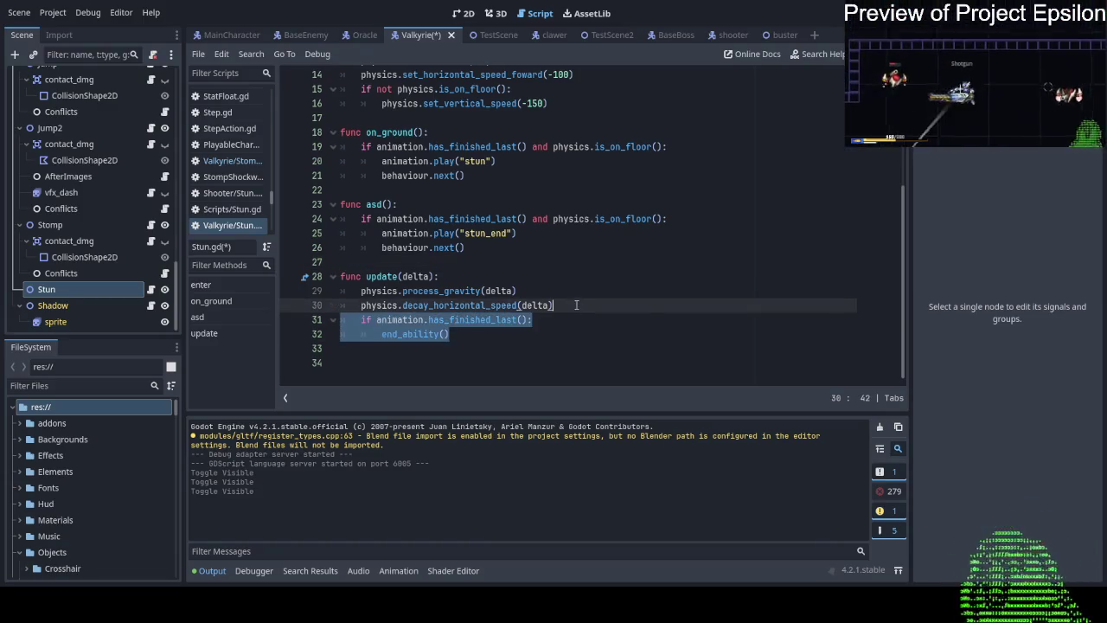
key(BackSpace)
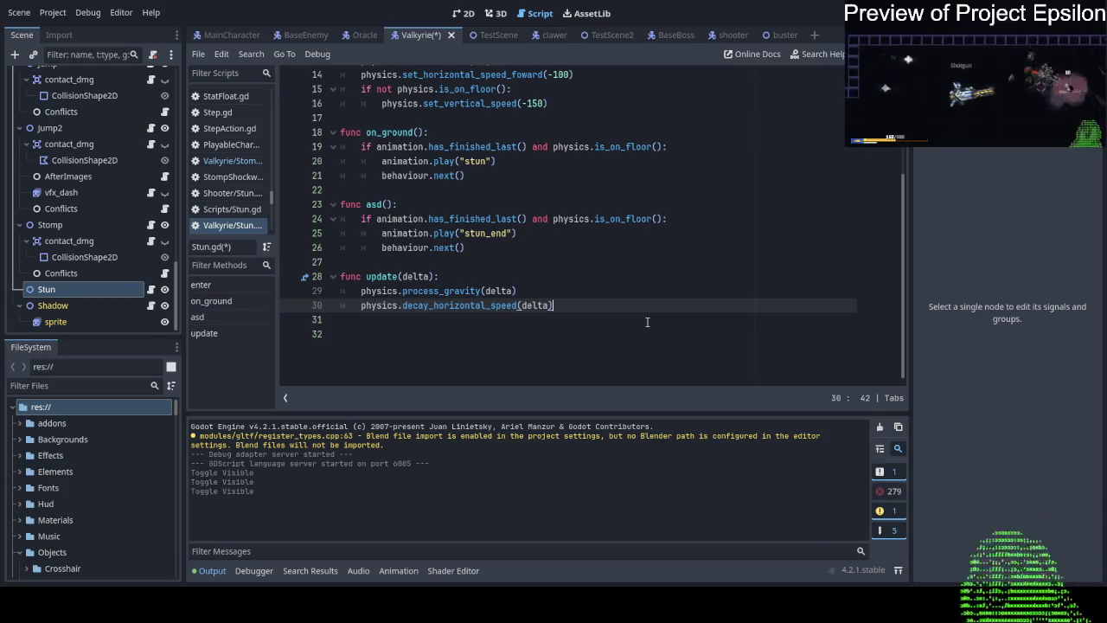
Select the placeholder function name asd for renaming.
scroll(647, 324, up, 3)
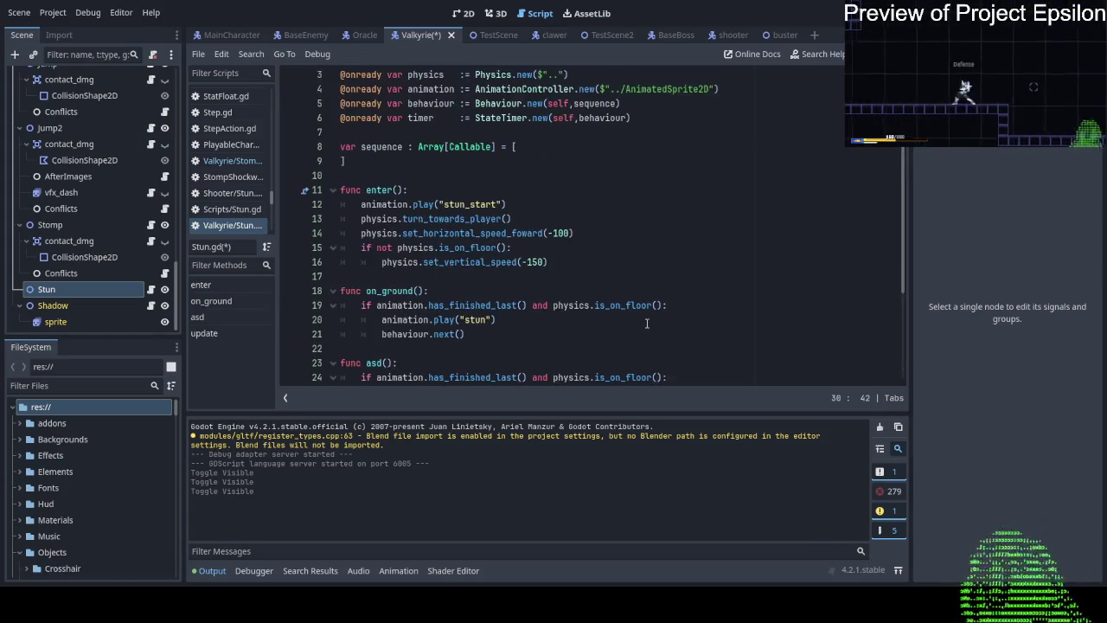
scroll(519, 303, down, 2)
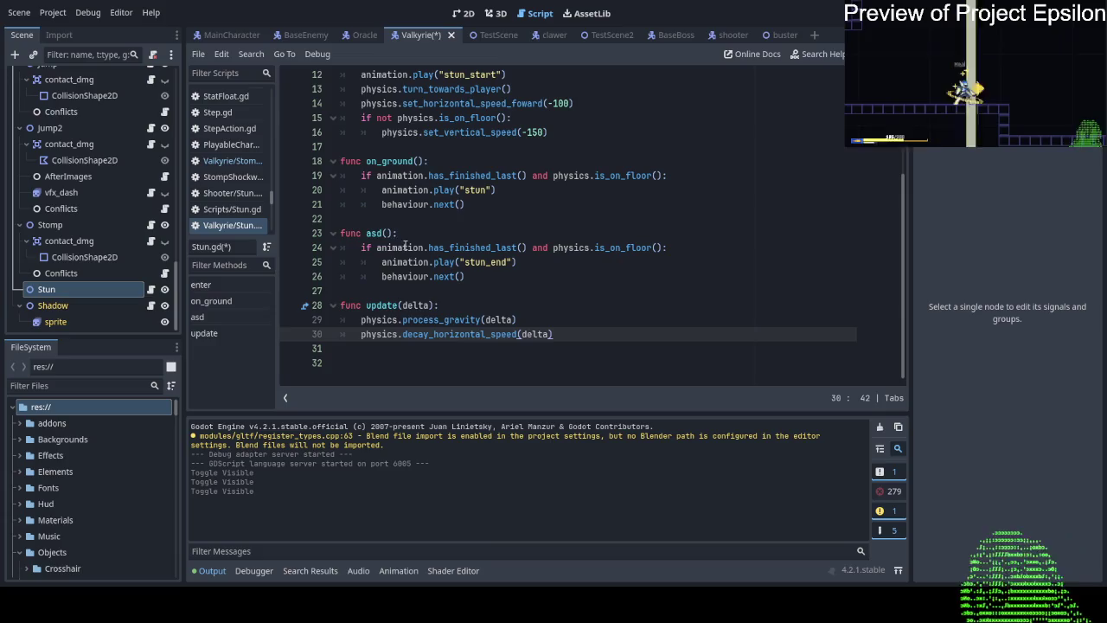
double_click(374, 234)
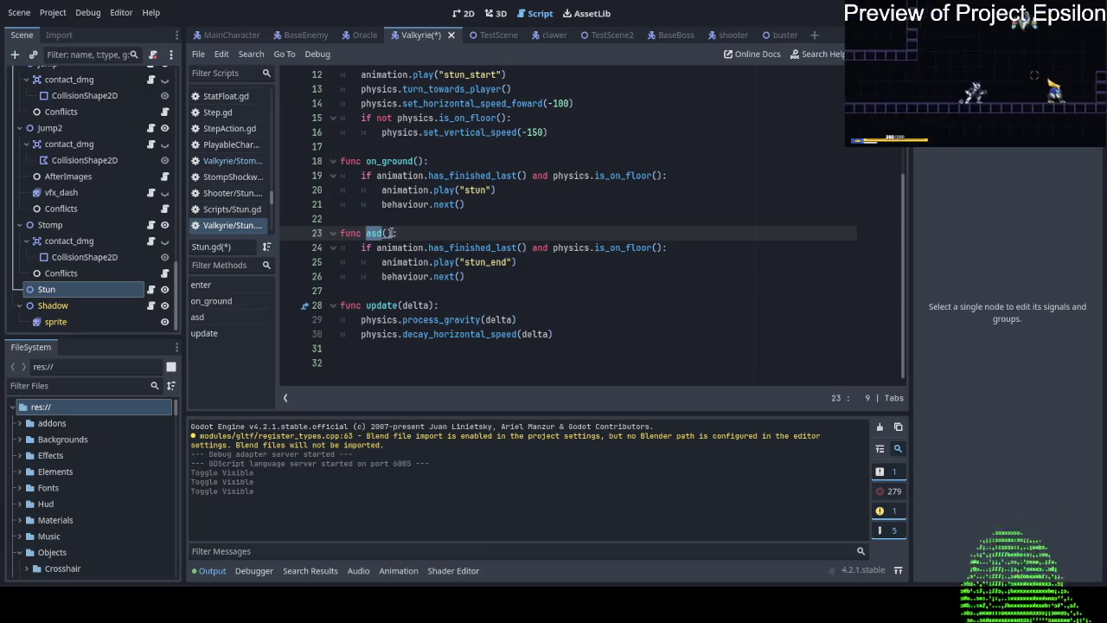
Rename the asd function to get_up.
text(fini)
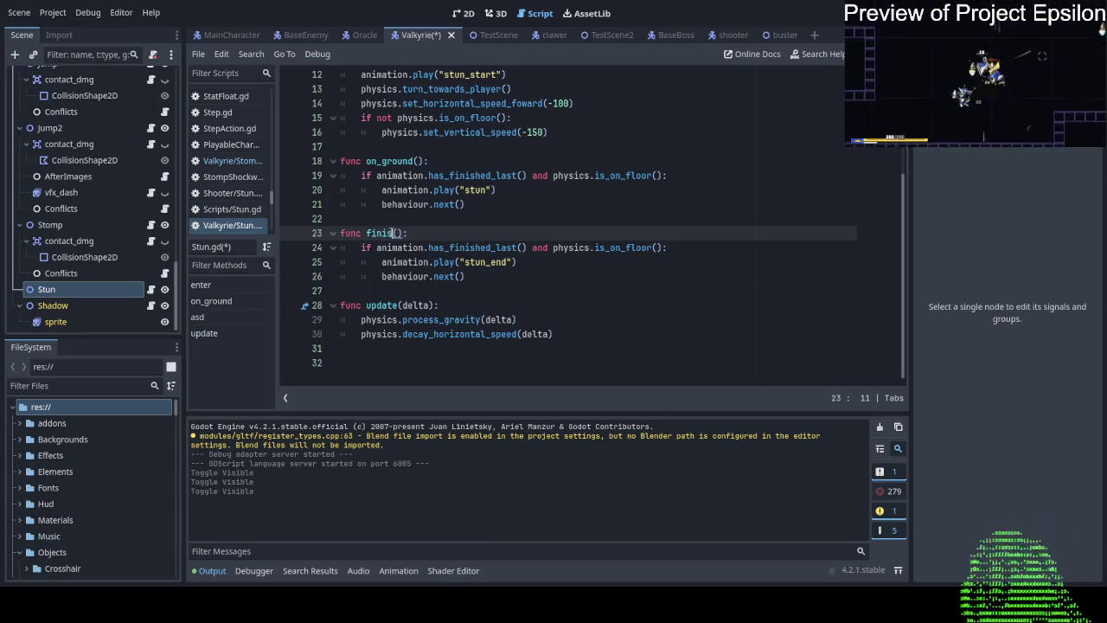
key(BackSpace)
key(BackSpace)
key(BackSpace)
text(stu)
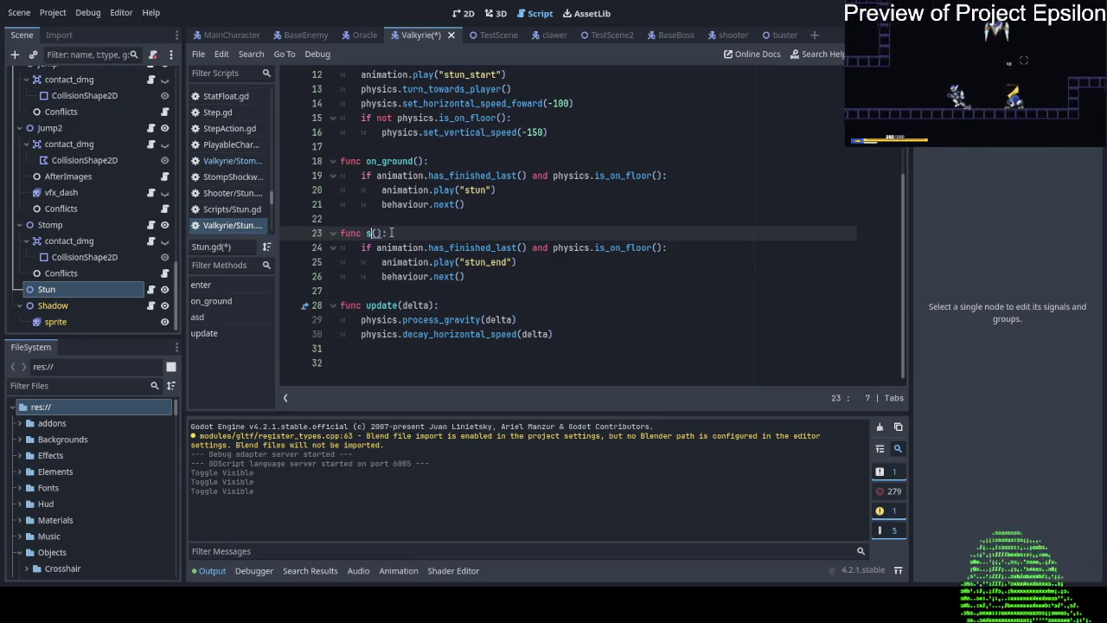
key(BackSpace)
key(BackSpace)
key(BackSpace)
text(get_up)
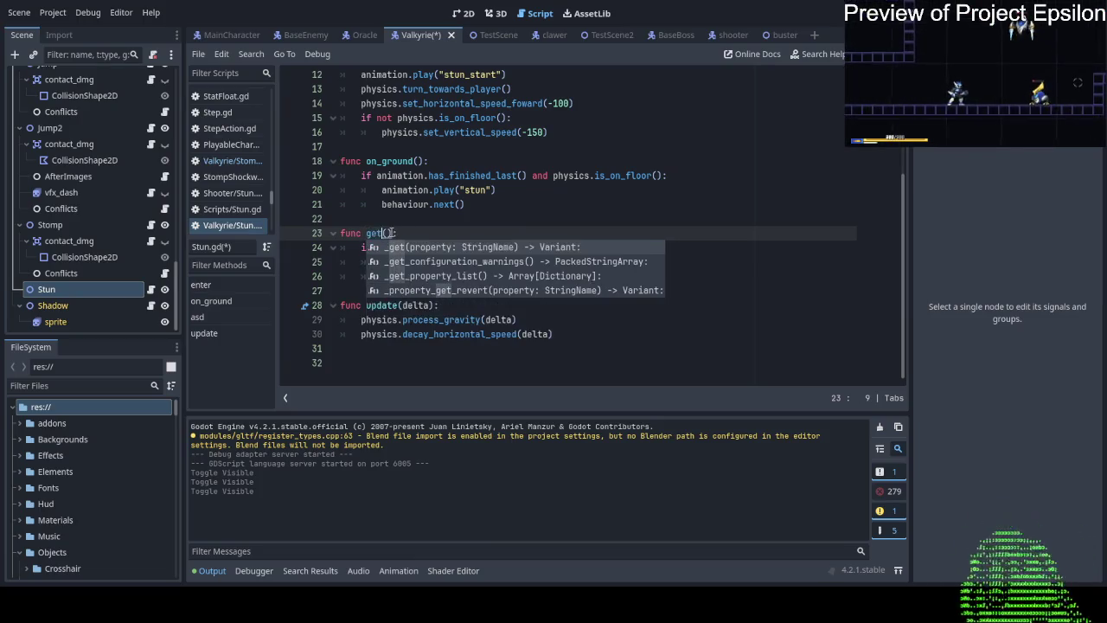
key(Escape)
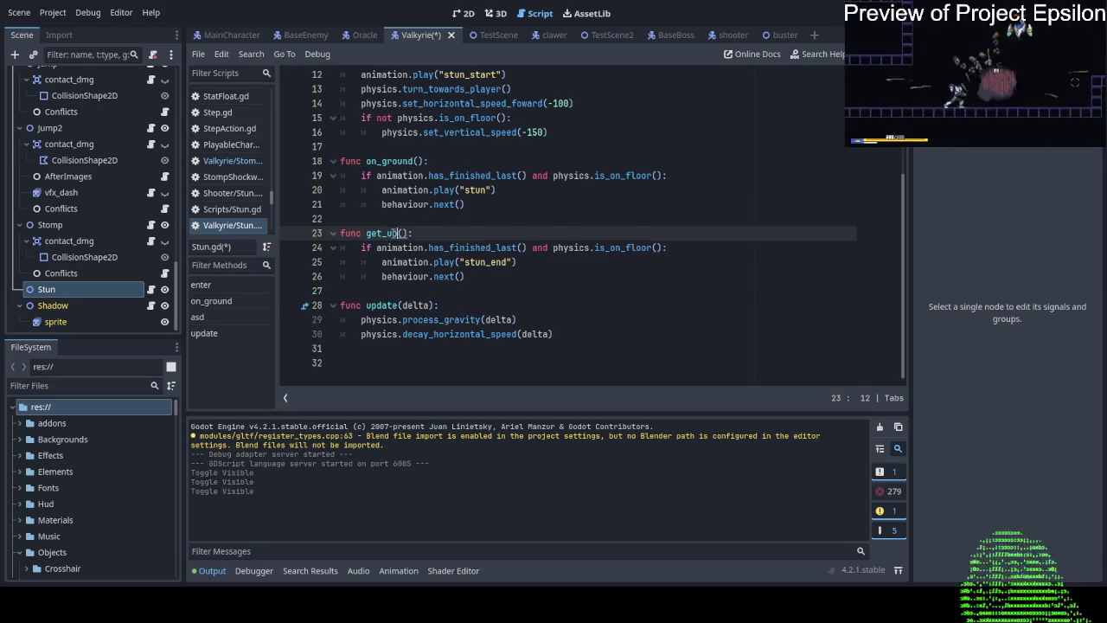
Duplicate the get_up function below itself and rename the copy to finish_up.
drag(527, 277, 519, 226)
key(ctrl+c)
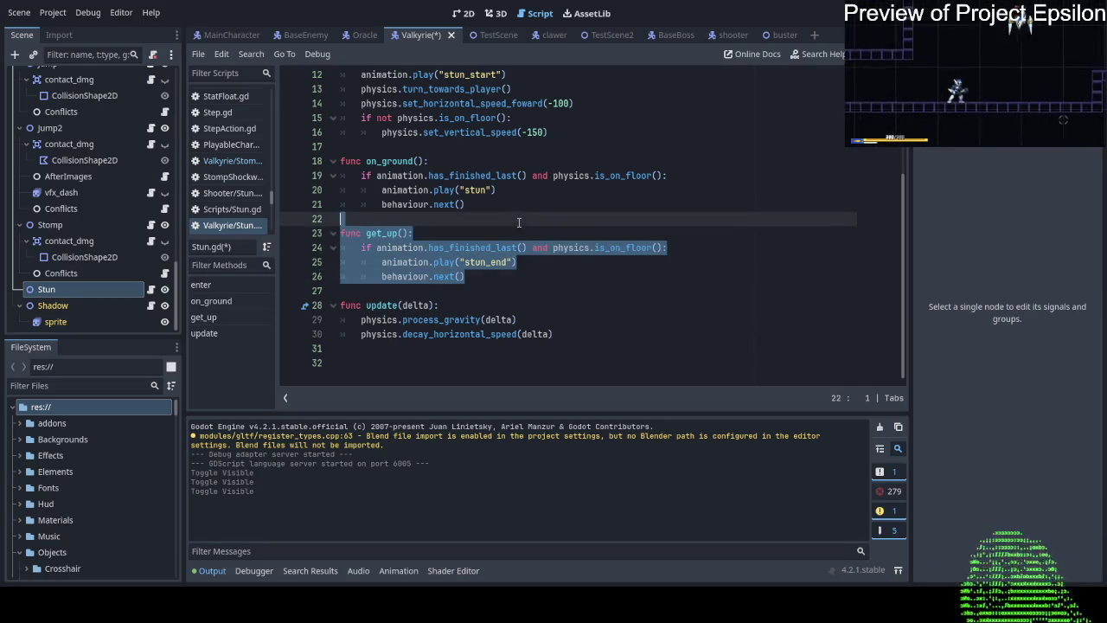
click(550, 277)
key(ctrl+v)
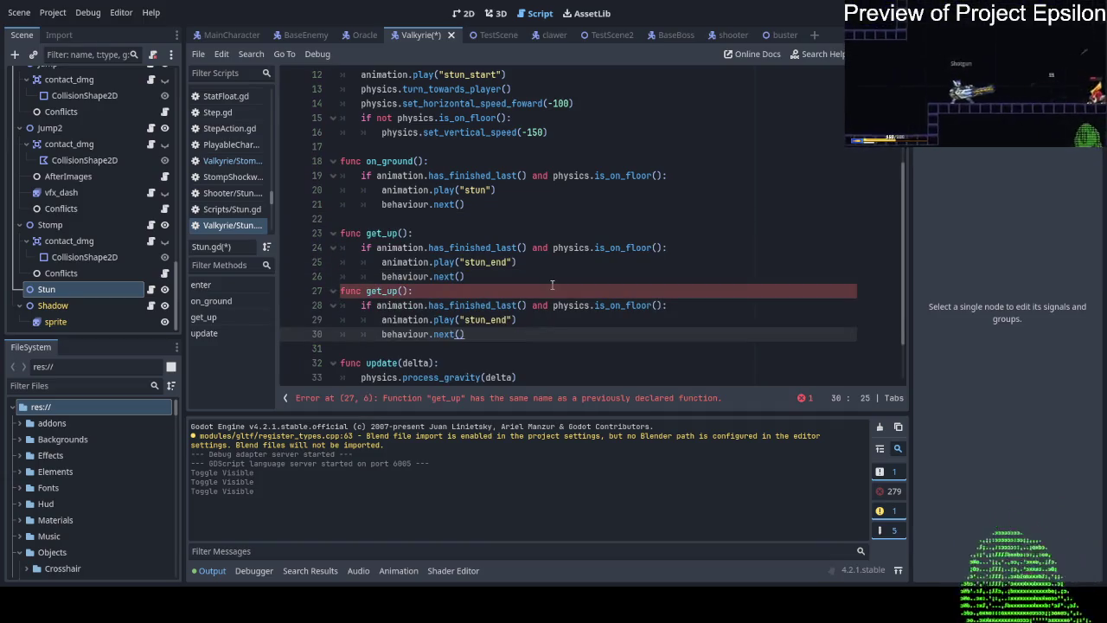
click(552, 285)
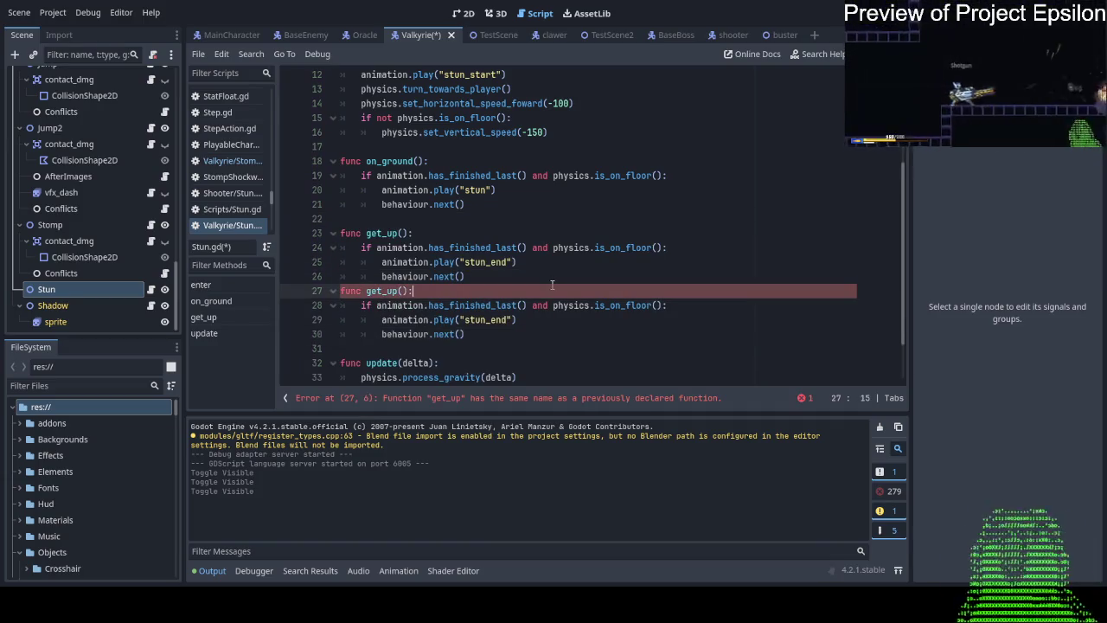
double_click(385, 290)
text(finish_up)
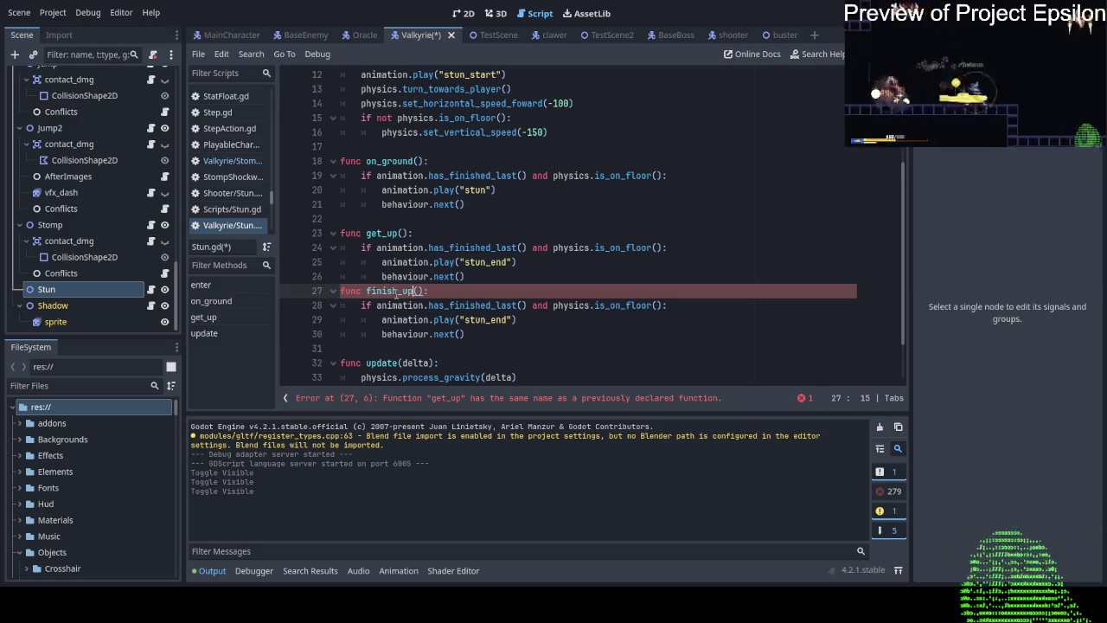
Insert an unindented empty line between get_up and finish_up.
click(509, 277)
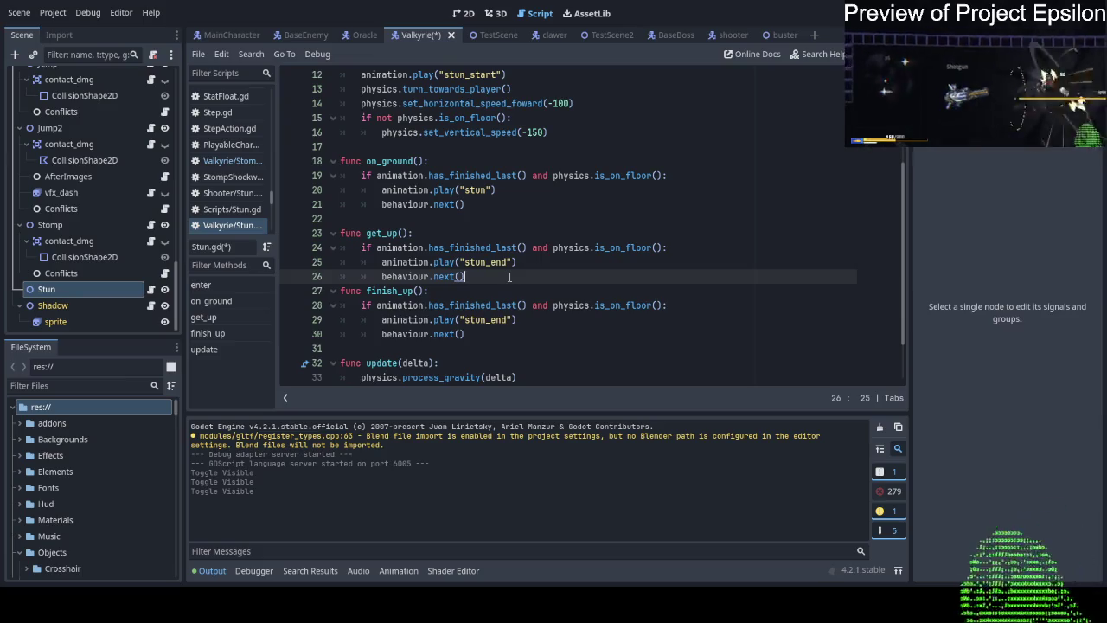
key(Return)
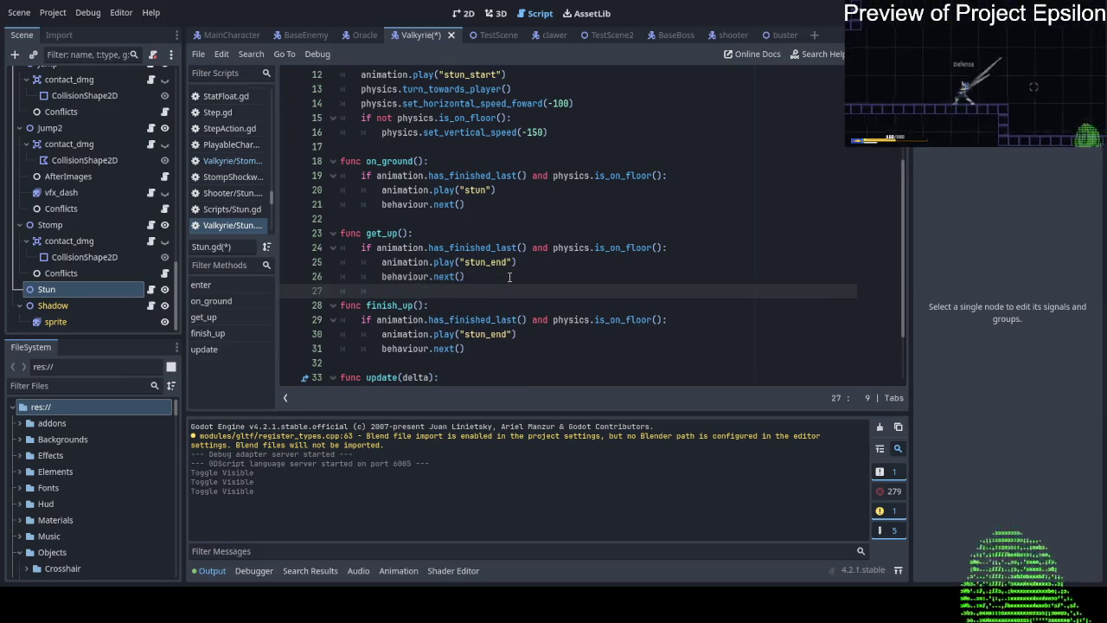
key(BackSpace)
key(BackSpace)
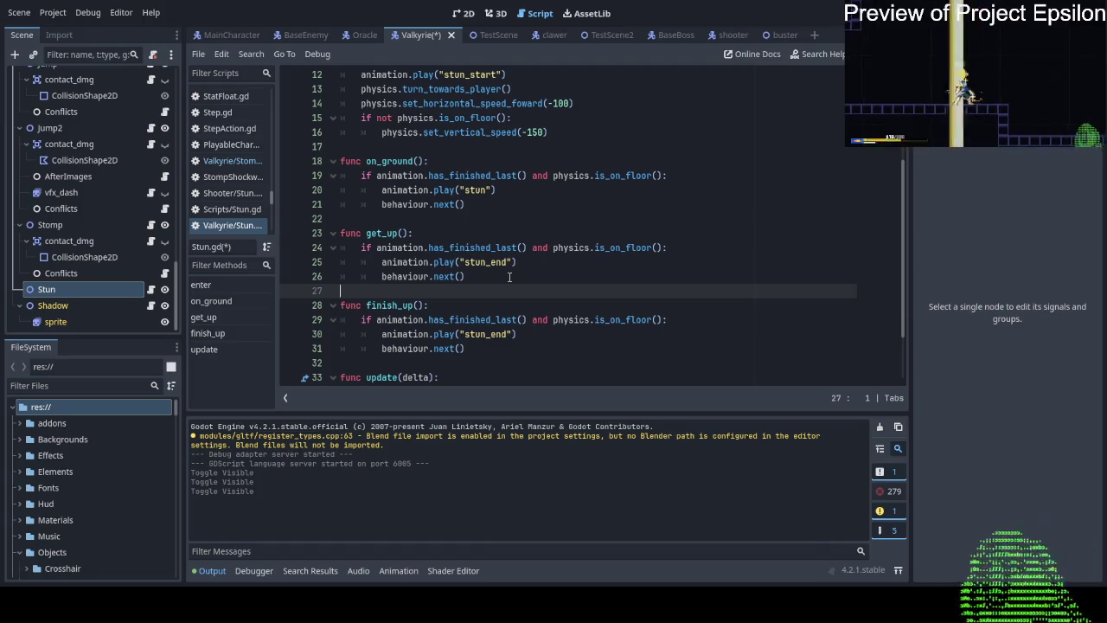
scroll(559, 306, down, 1)
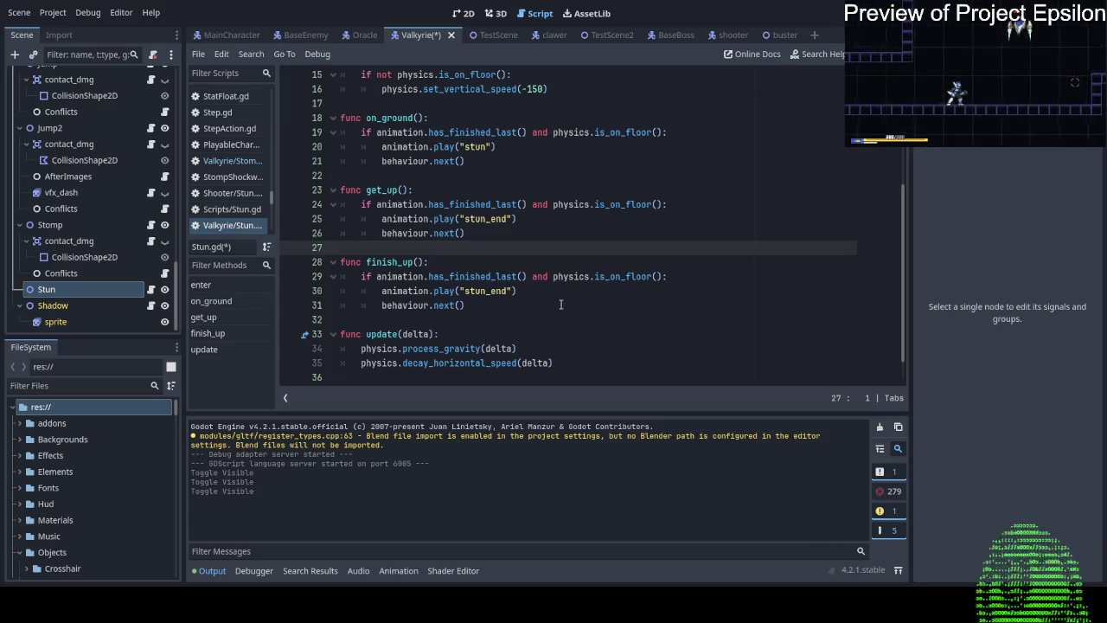
scroll(451, 254, up, 2)
scroll(451, 253, down, 3)
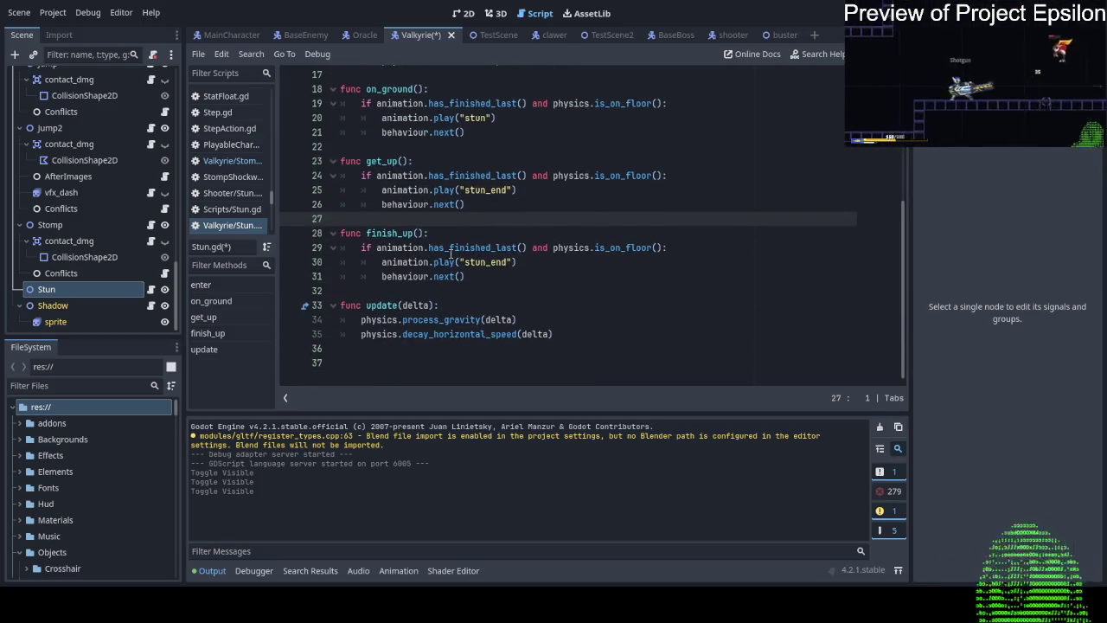
scroll(371, 211, up, 4)
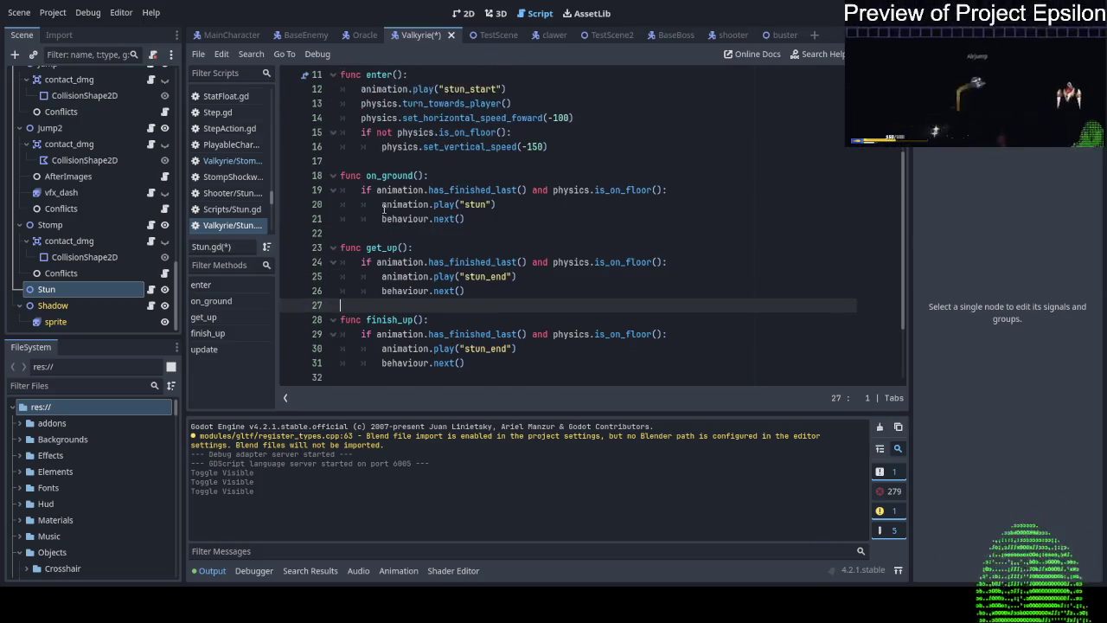
scroll(402, 179, down, 3)
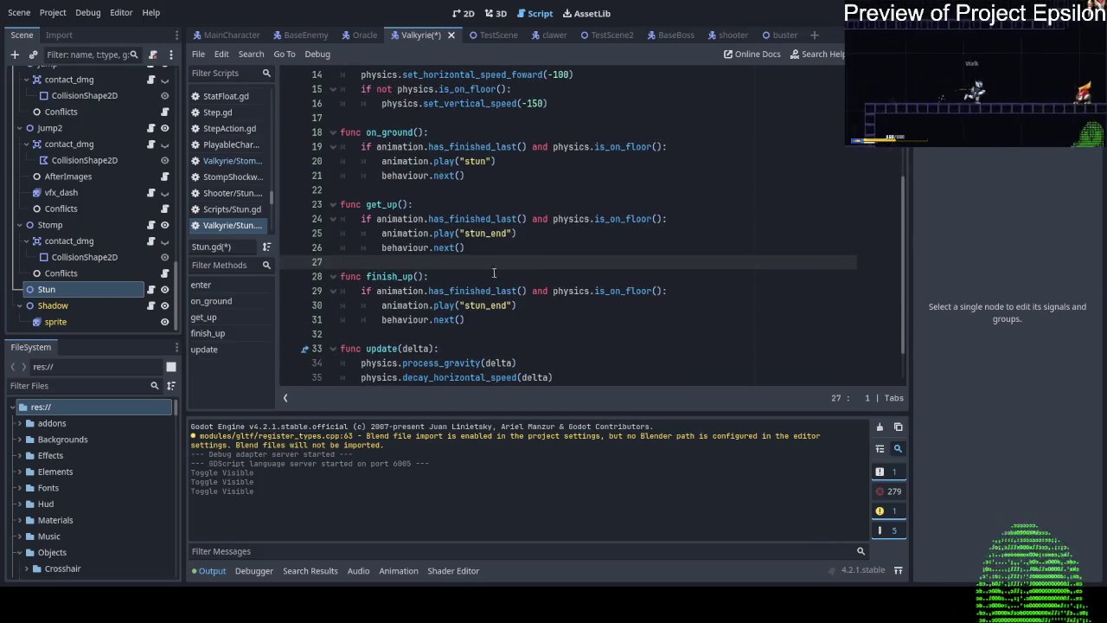
click(571, 132)
scroll(585, 166, up, 1)
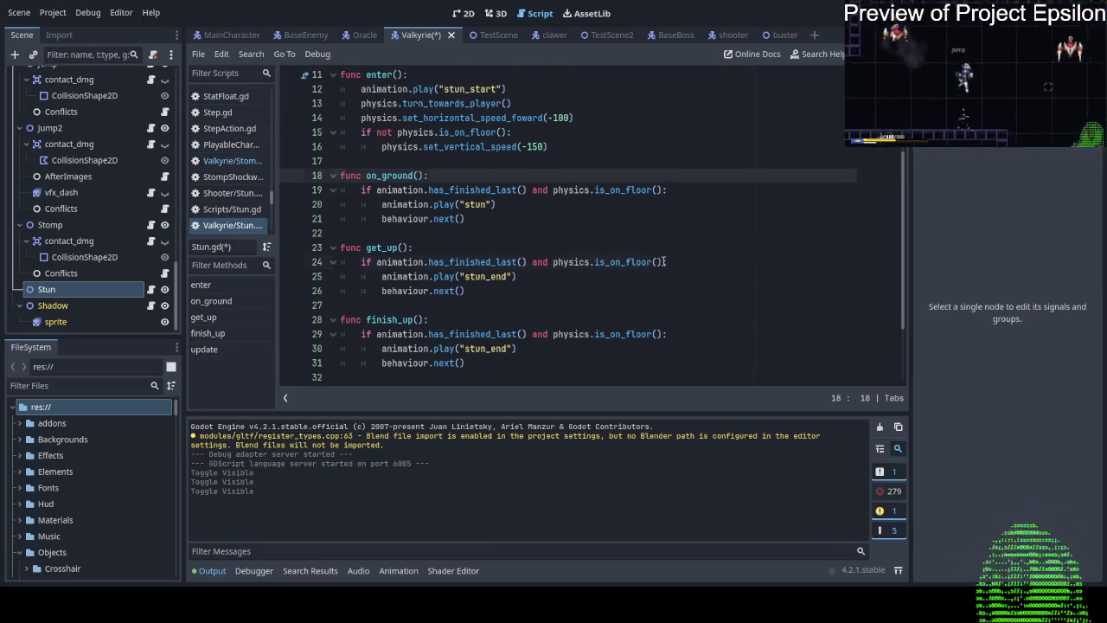
Replace get_up's condition with timer.is_bigger_than(5.0).
drag(663, 261, 376, 262)
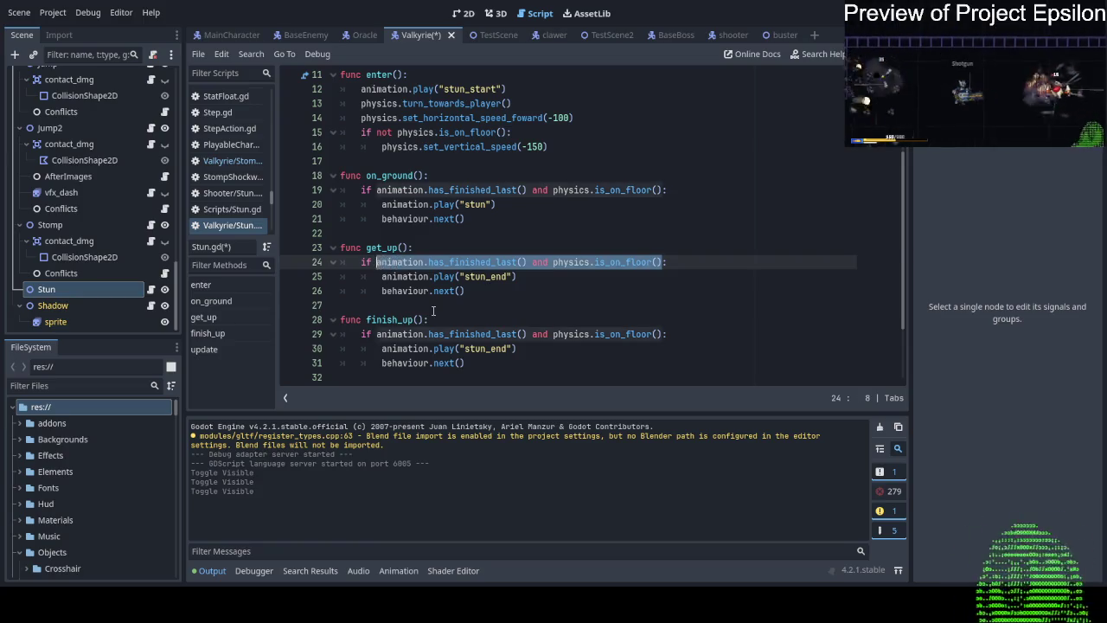
text(time)
text(r.is_)
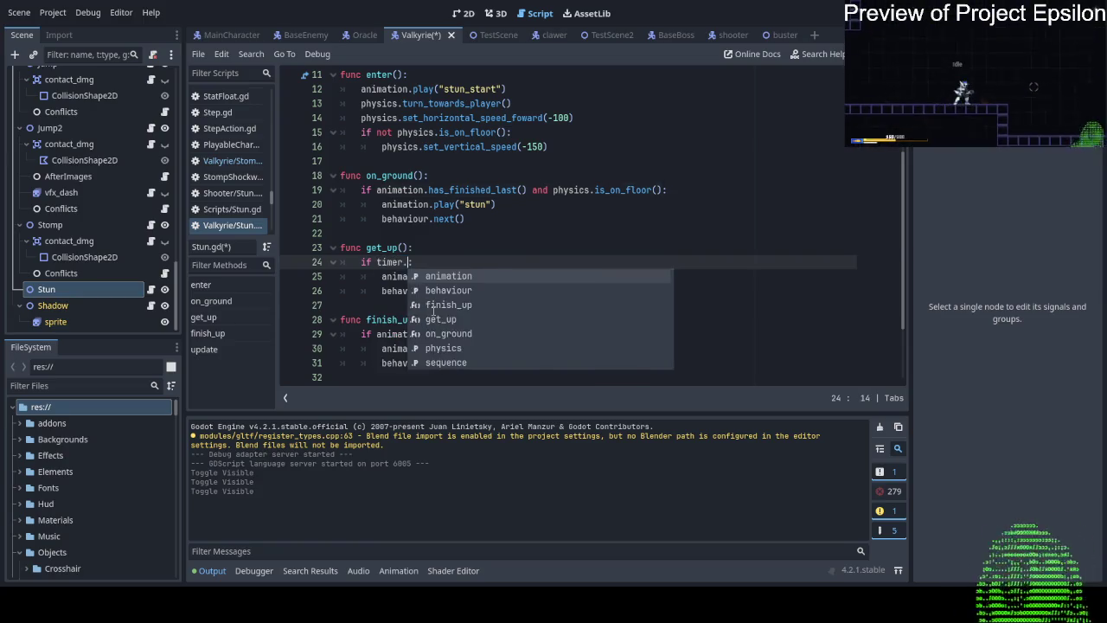
key(Return)
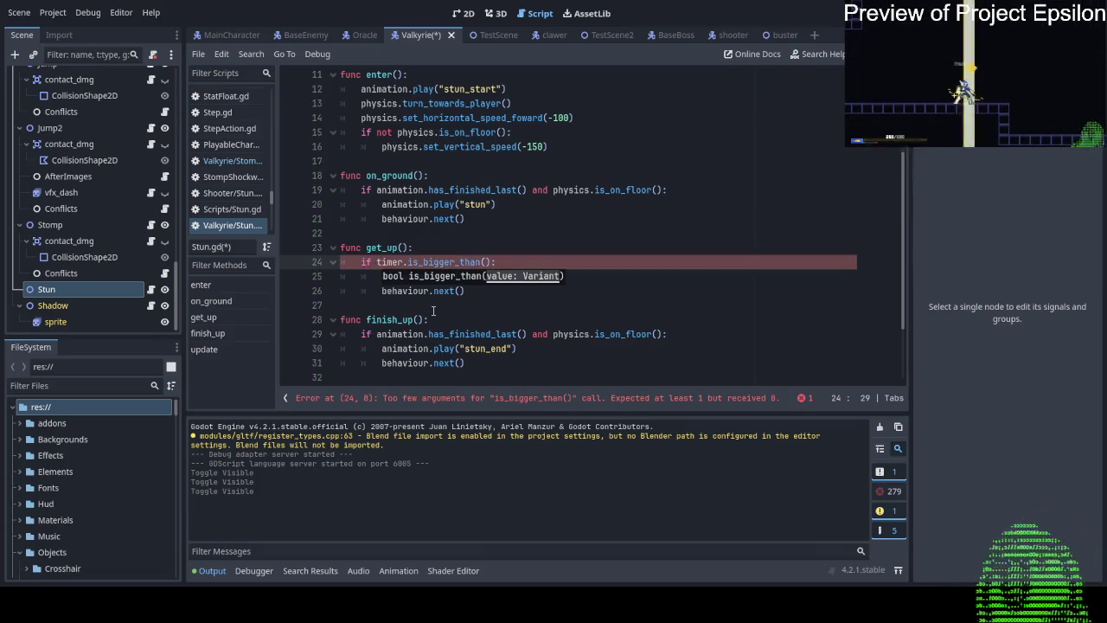
text(5.0)
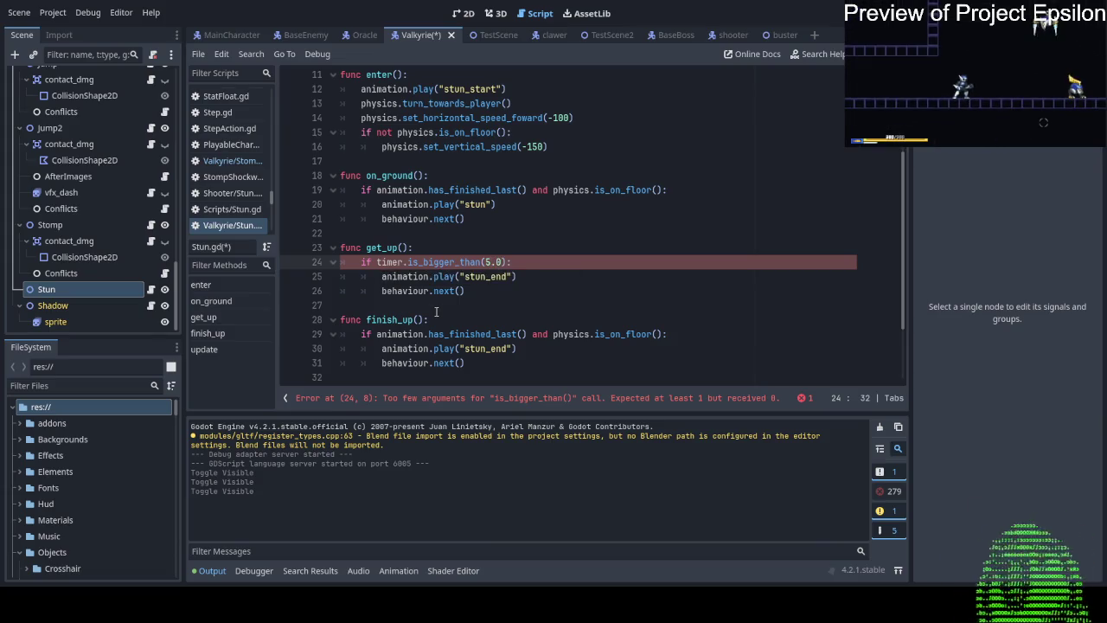
Remove finish_up's floor check and replace its body with end_ability().
scroll(437, 311, down, 1)
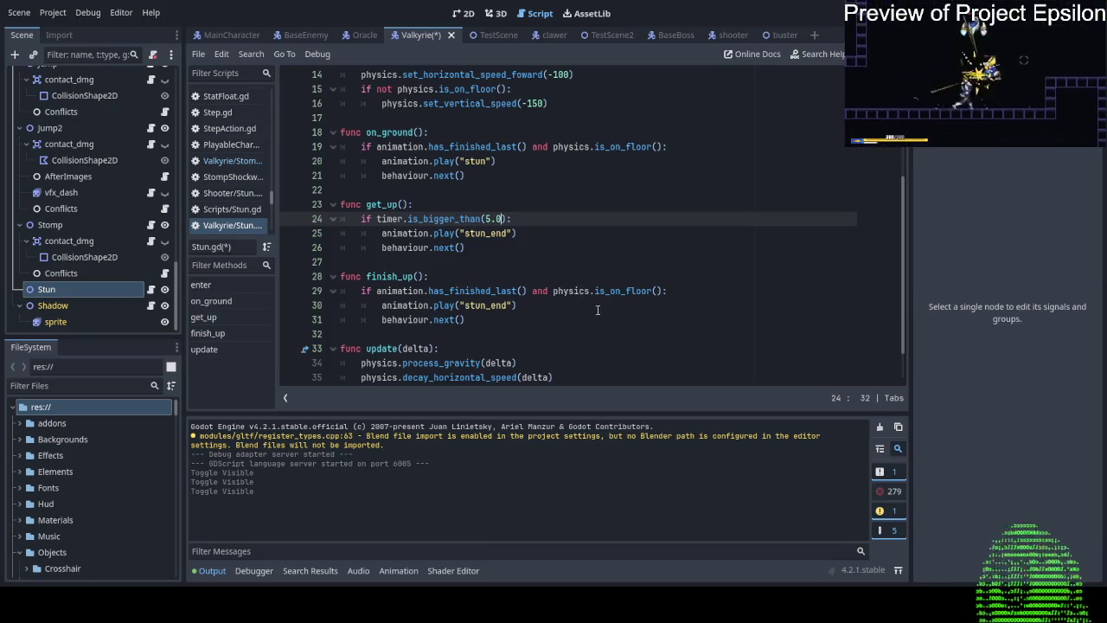
mouse_move(566, 325)
mouse_down()
mouse_move(532, 291)
mouse_move(663, 292)
mouse_up()
click(532, 291)
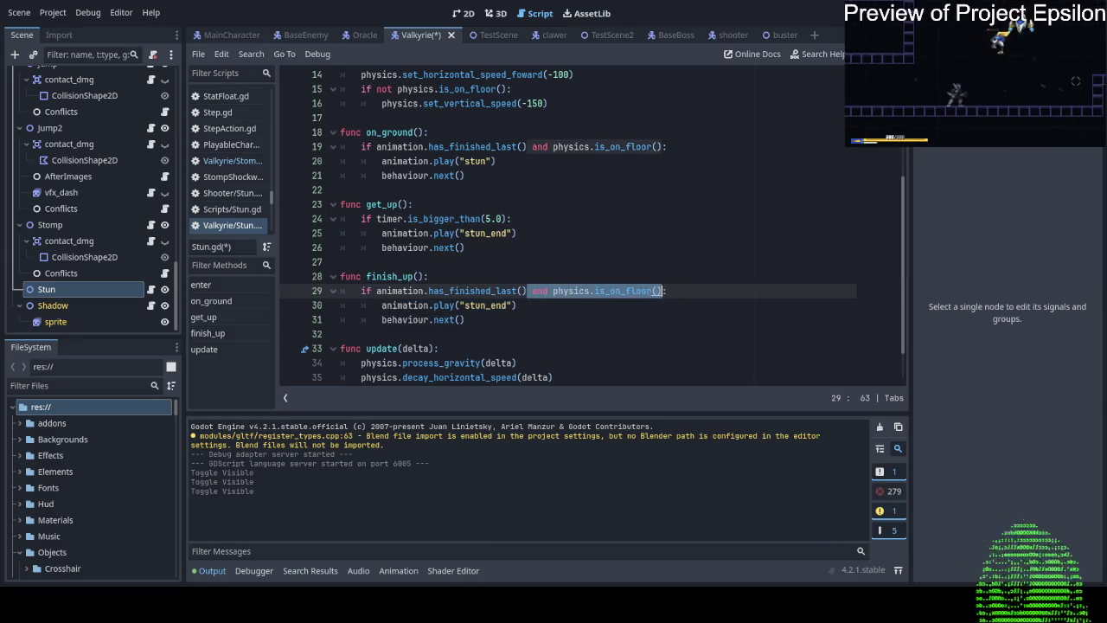
key(BackSpace)
drag(480, 325, 381, 306)
text(end)
click(447, 205)
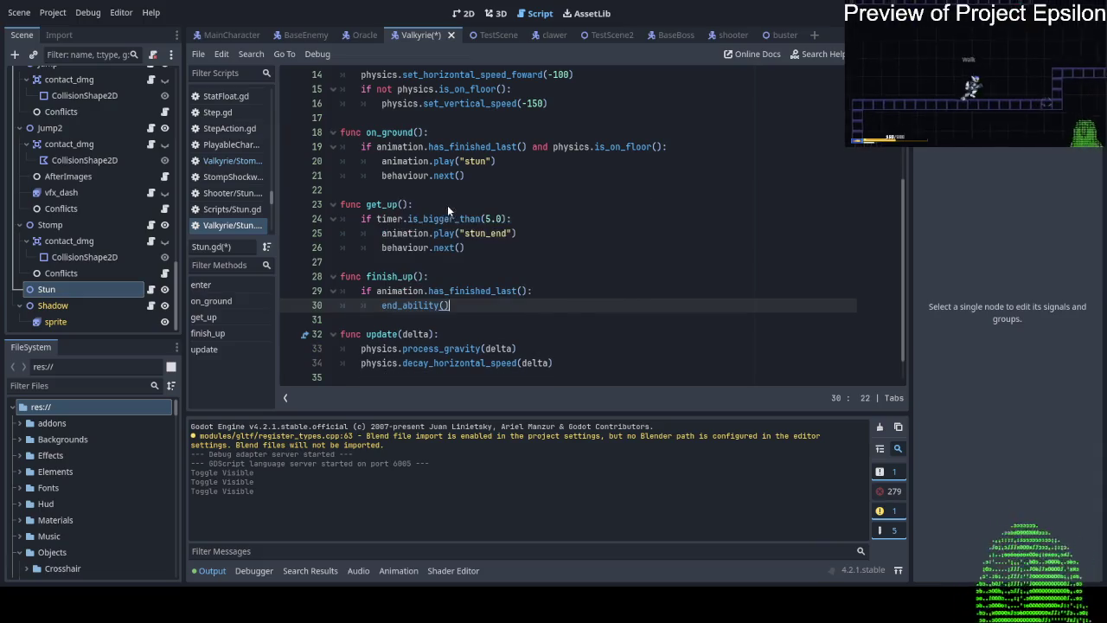
Fill the sequence array with on_ground, get_up and finish_up on separate lines, then save Stun.gd.
click(524, 245)
scroll(519, 242, up, 5)
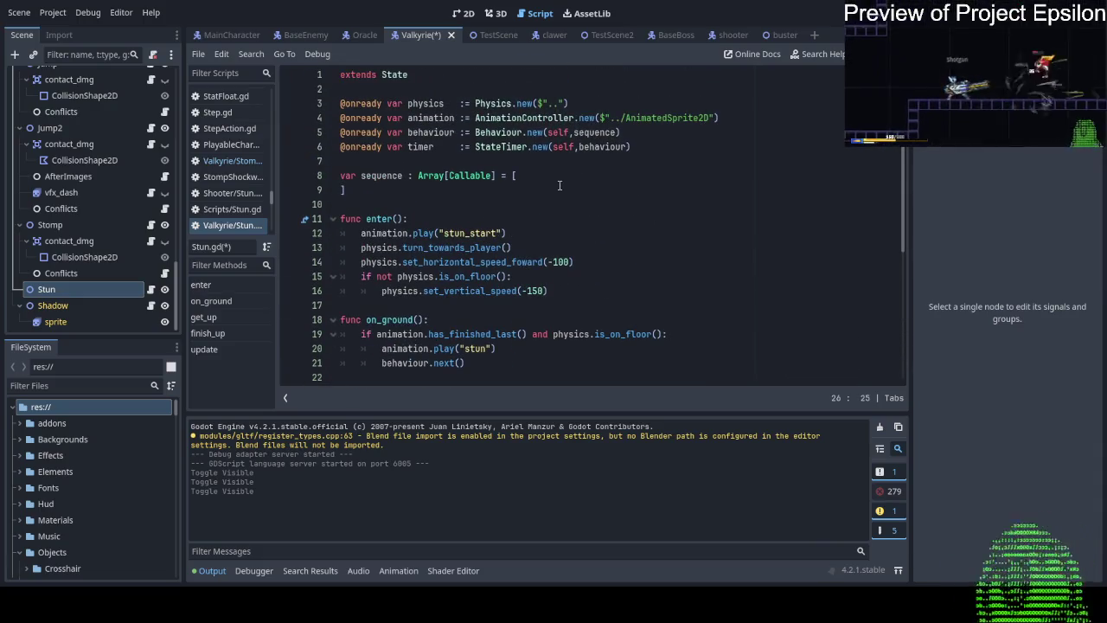
click(563, 178)
key(Return)
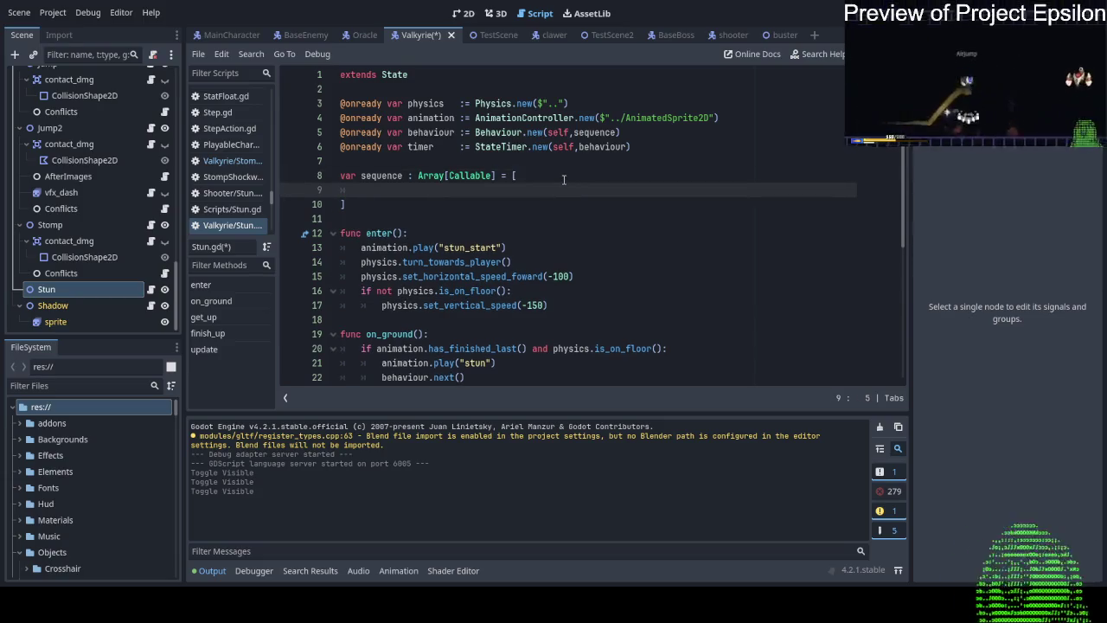
text(on_ground)
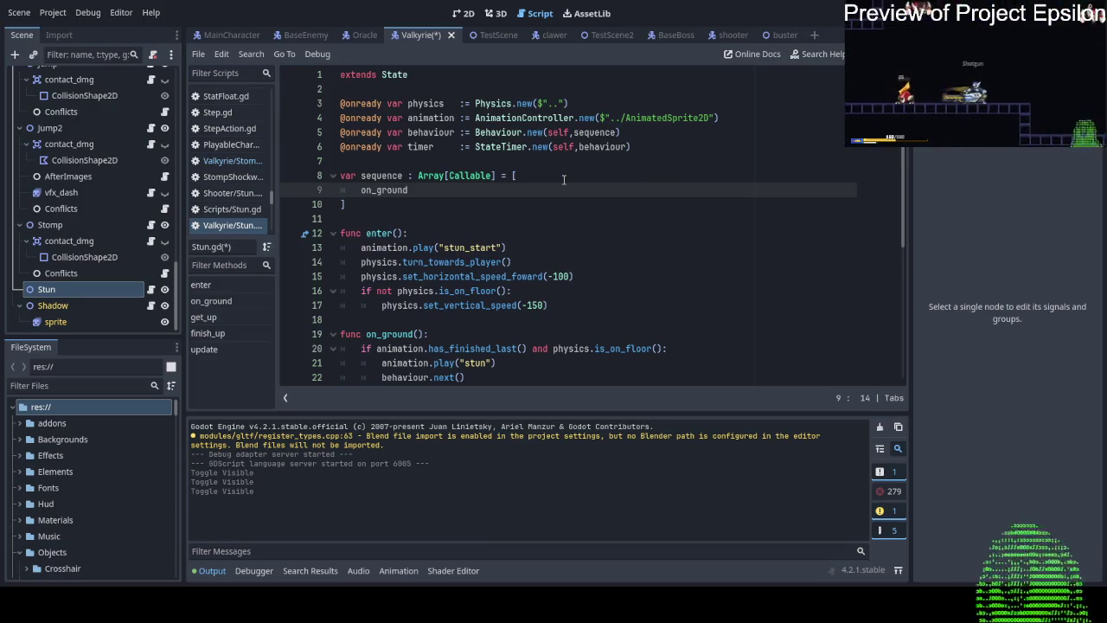
text(,)
key(Return)
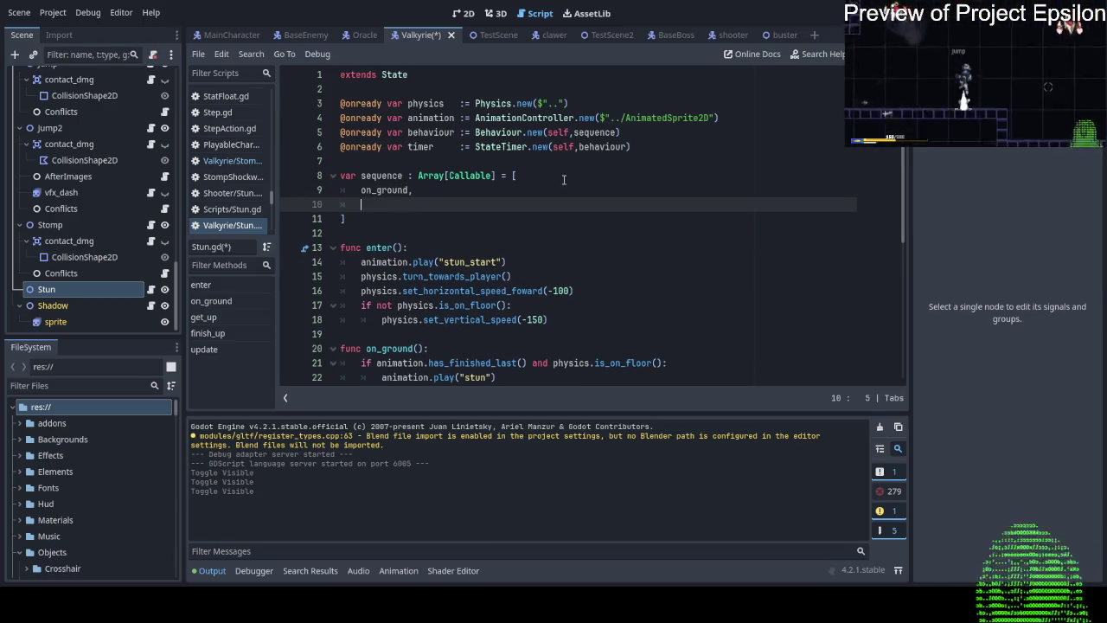
scroll(563, 180, down, 1)
text(g)
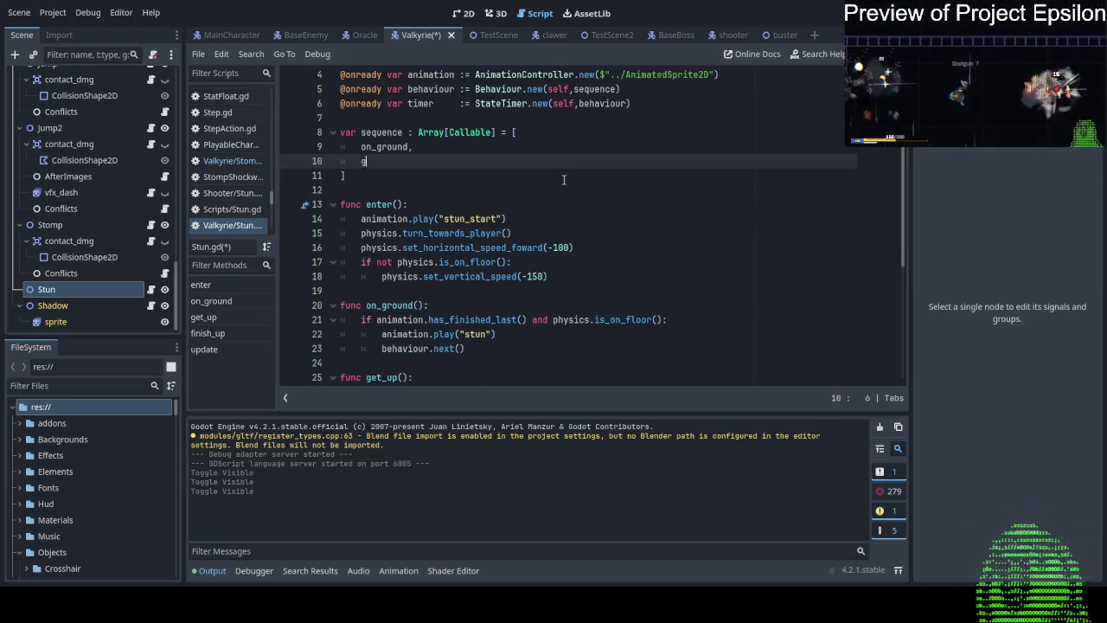
text(et_up,)
key(Return)
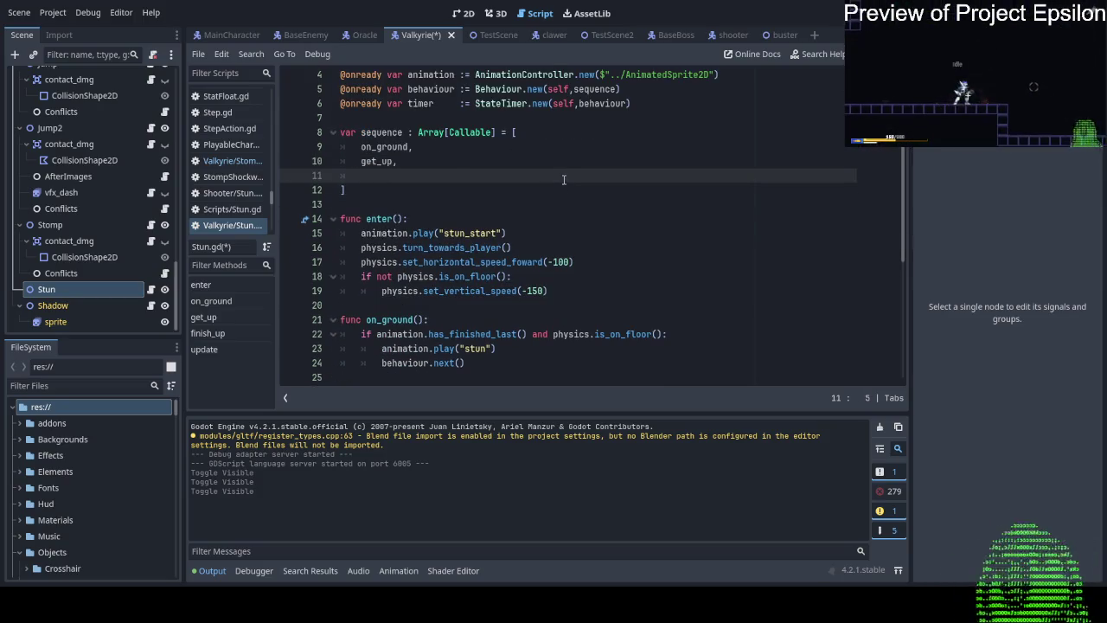
scroll(564, 180, down, 2)
text(f)
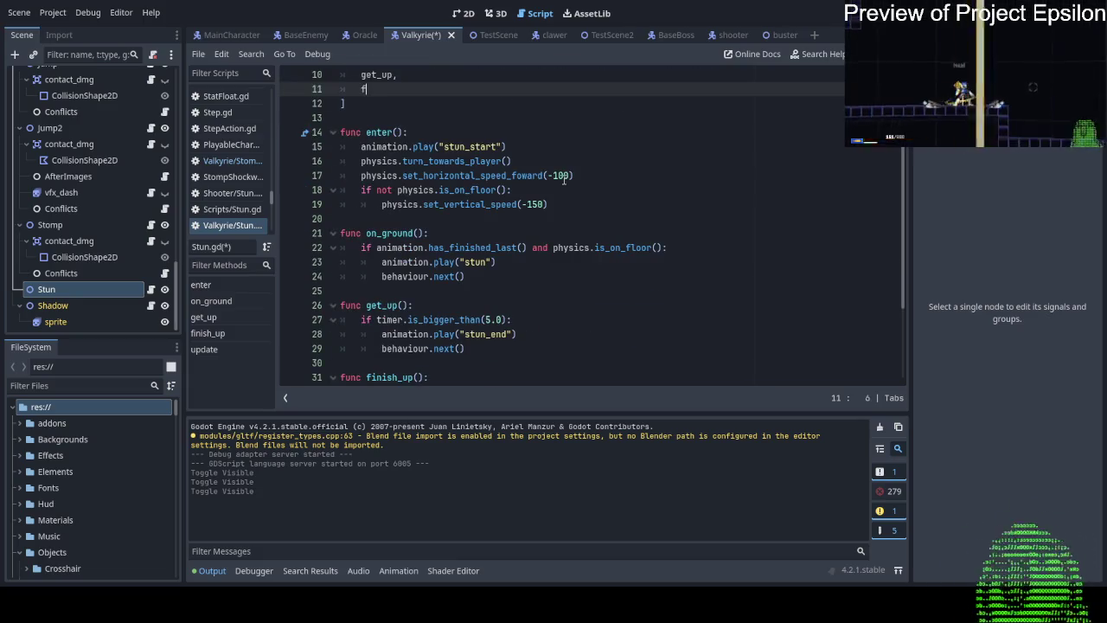
text(inish_up)
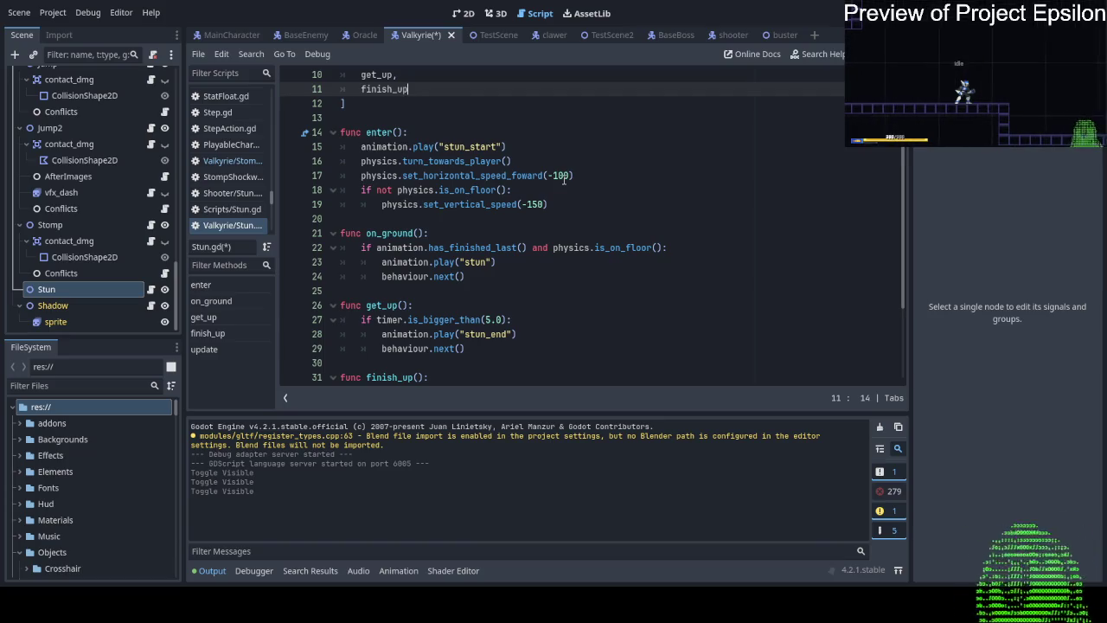
scroll(563, 180, up, 3)
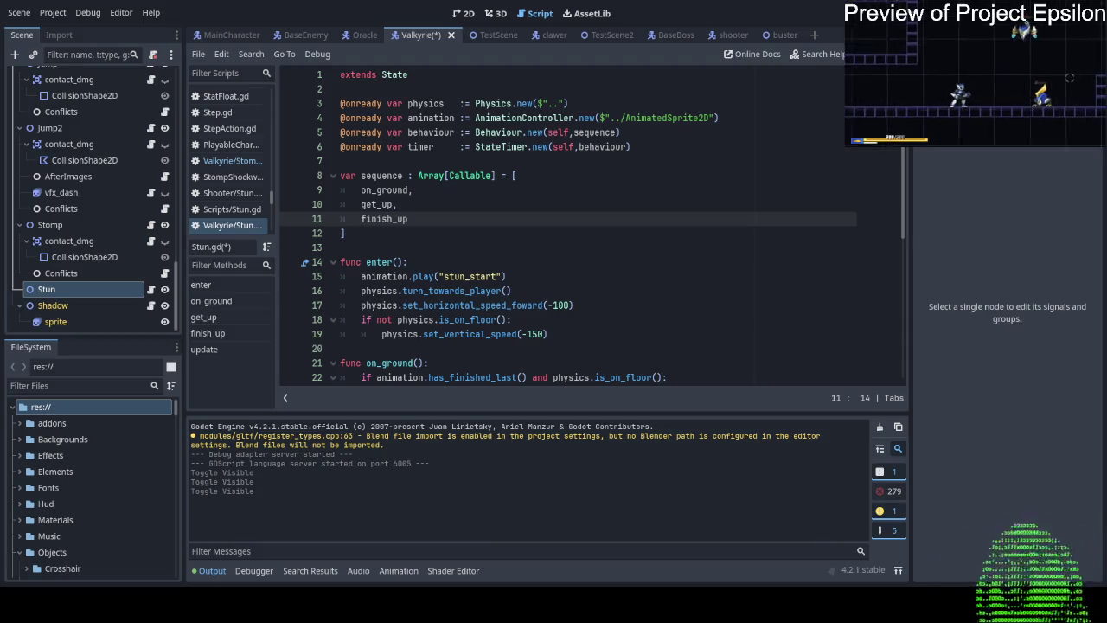
key(ctrl+s)
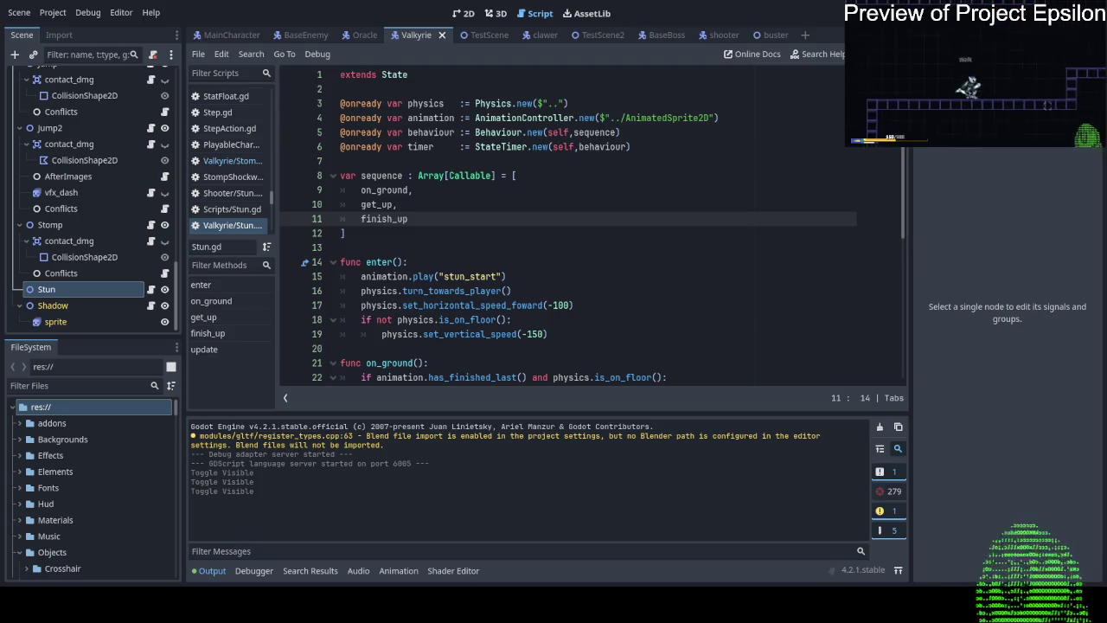
Run the game with F5 to test the Valkyrie stun, then stop it with F8.
key(F5)
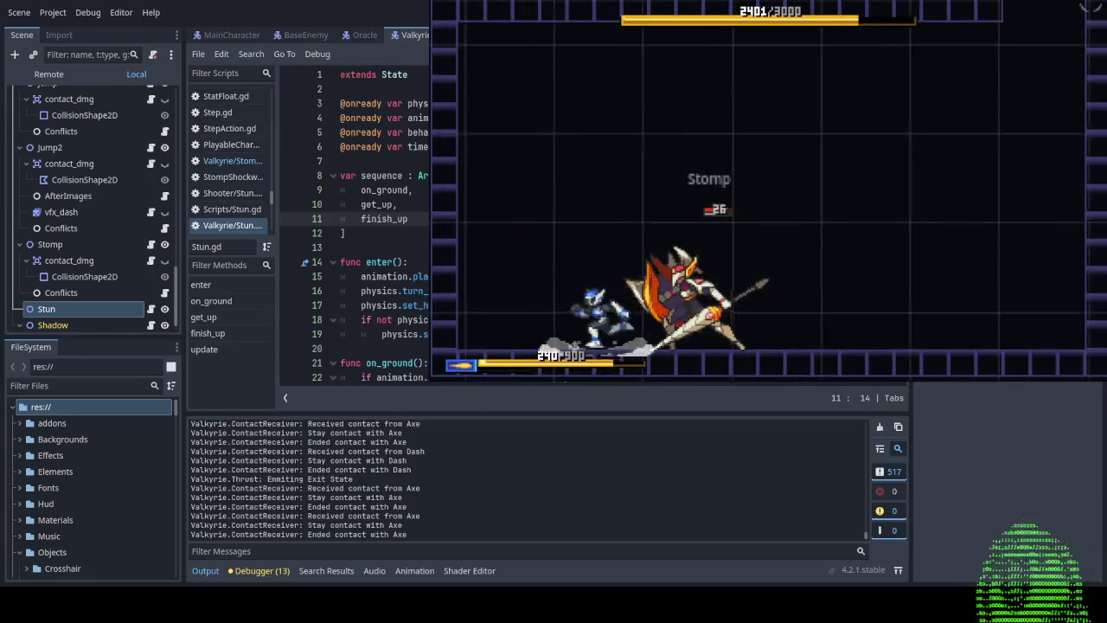
key(F8)
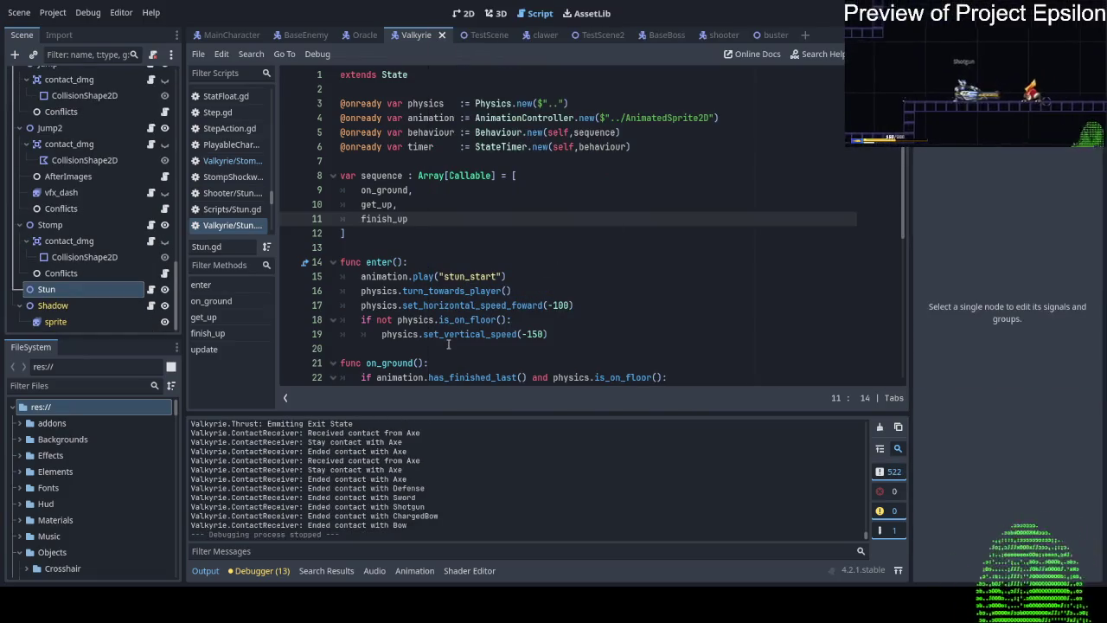
scroll(470, 320, down, 6)
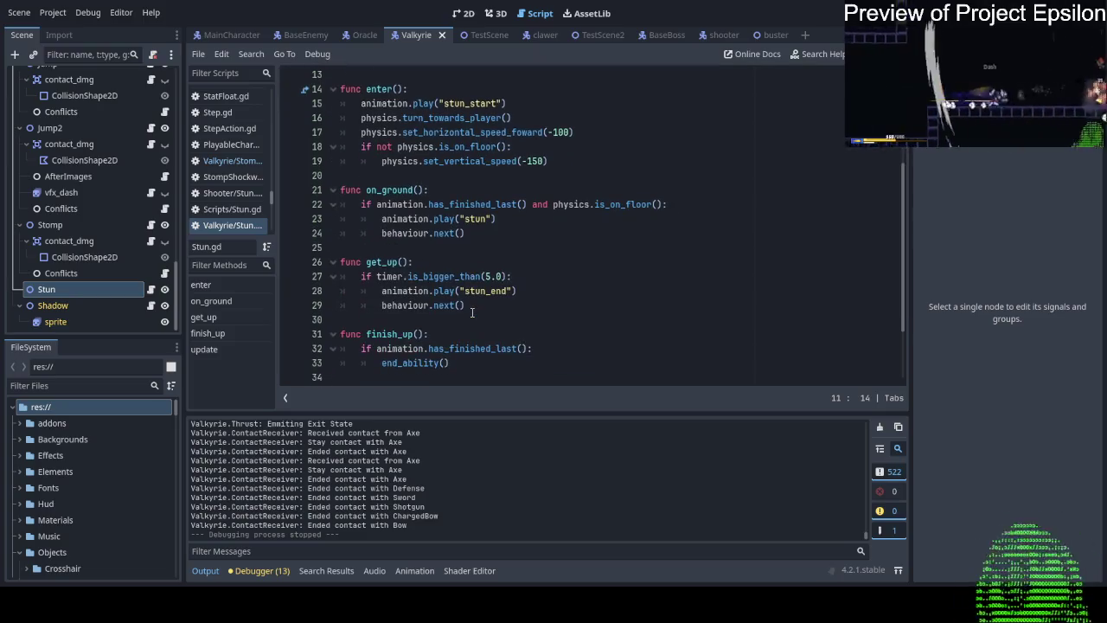
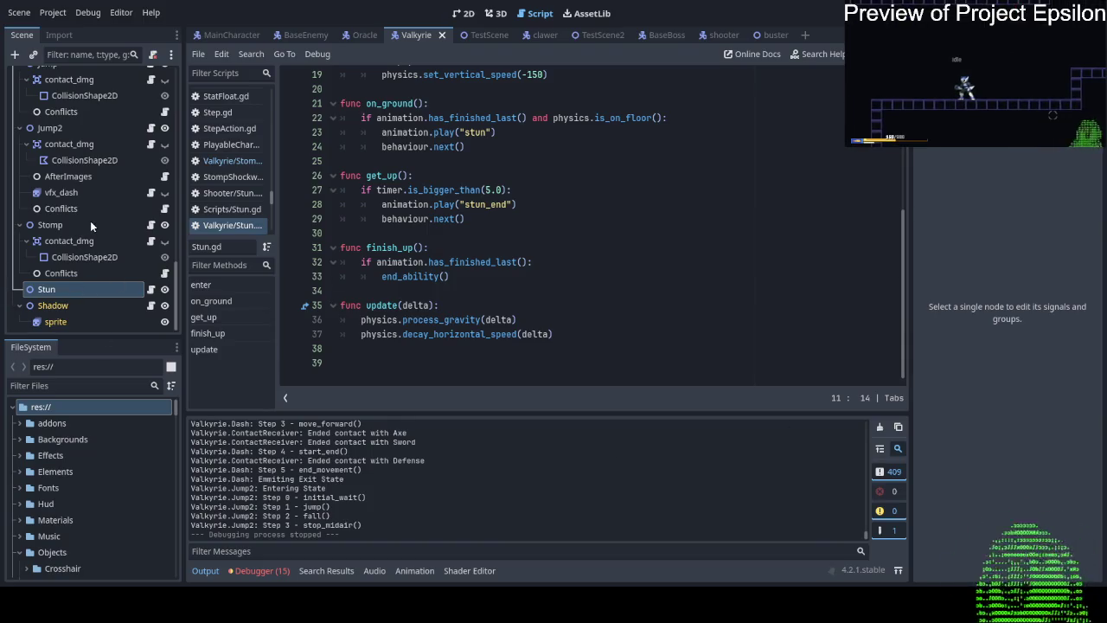
Select the Poise node to show its reached_min → StunWatcher and reduced → Flash connections.
scroll(90, 220, up, 10)
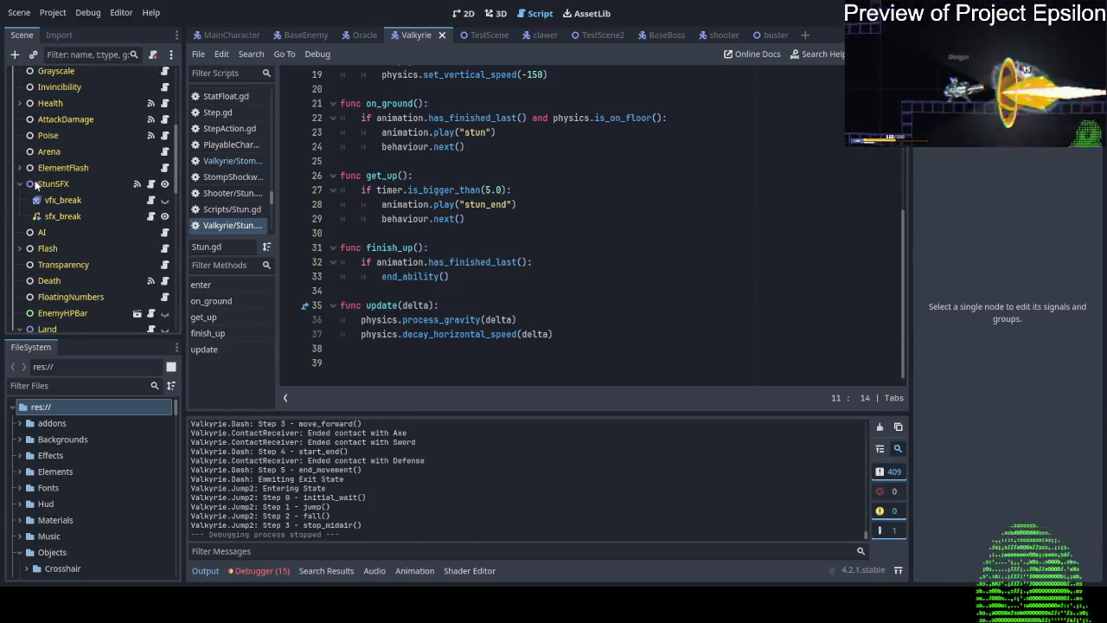
click(76, 136)
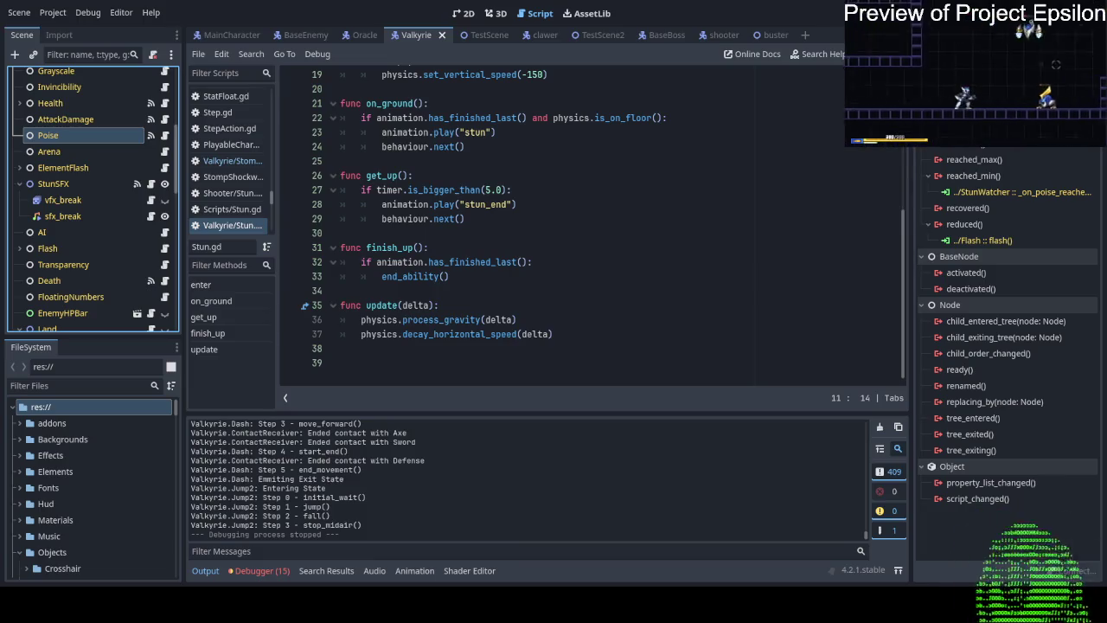
Check the animation line in finish_up, then select the Stun node to view its signals.
click(391, 262)
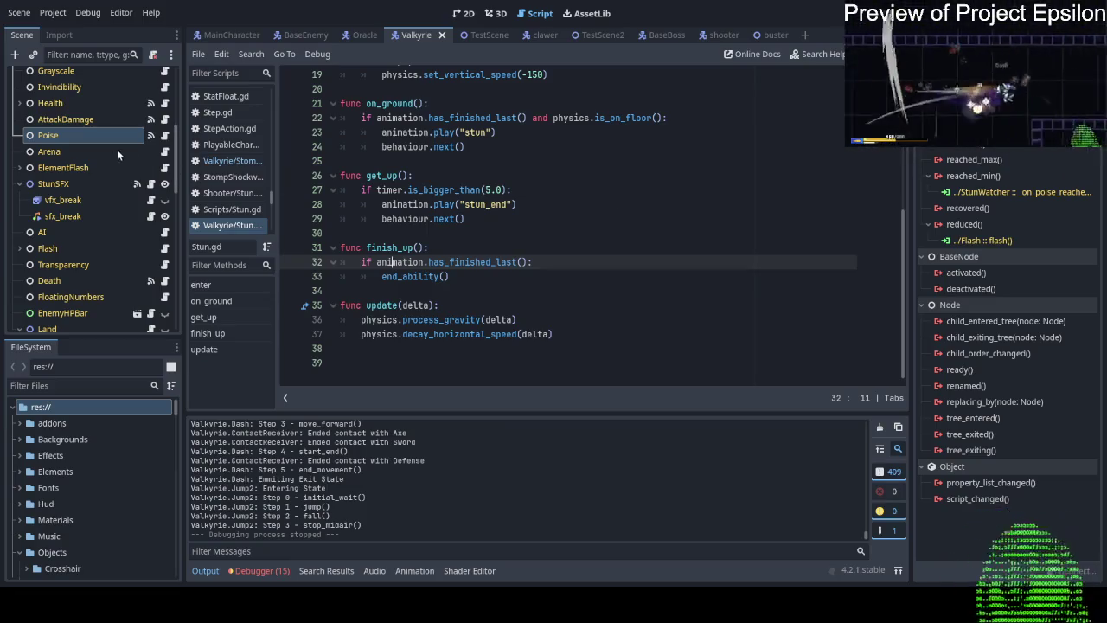
scroll(97, 180, down, 10)
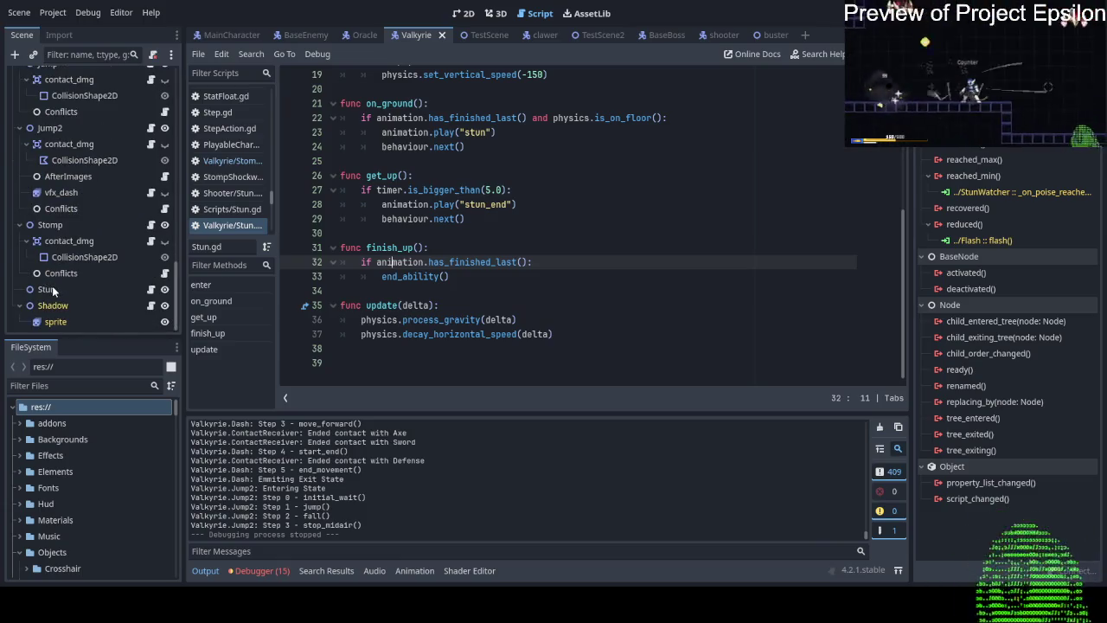
click(52, 287)
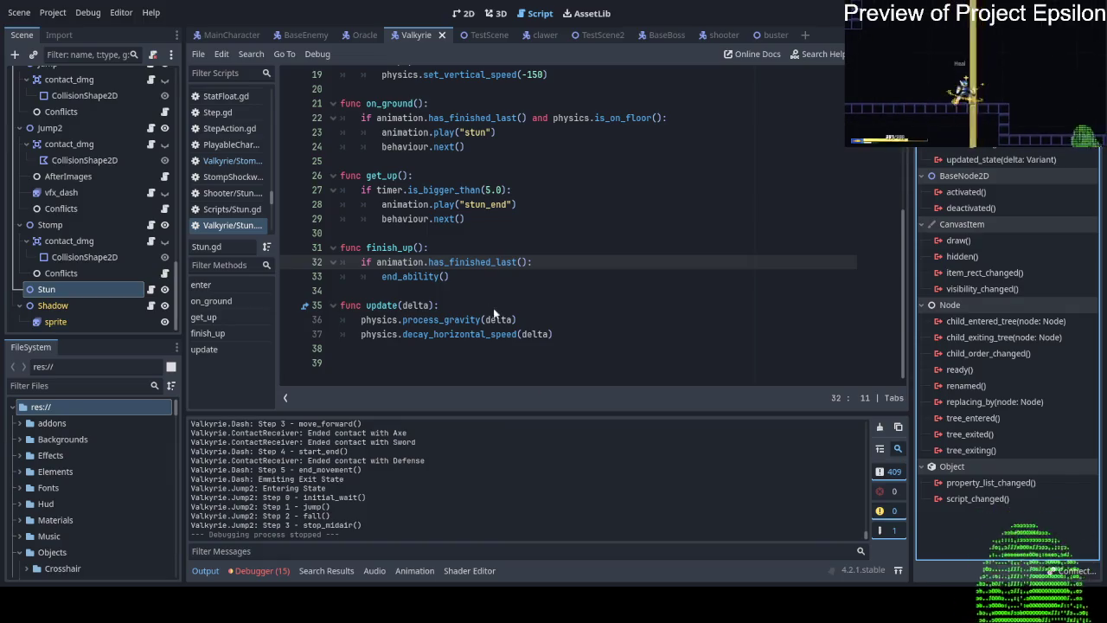
Select the StunSFX node and scroll through its signal list.
scroll(108, 209, up, 10)
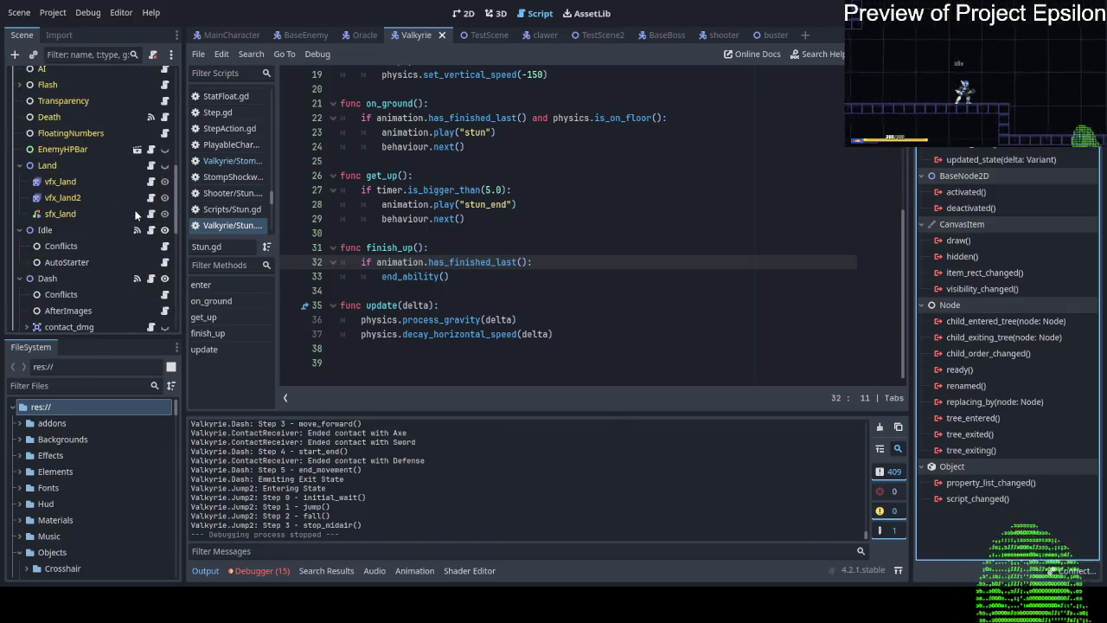
scroll(107, 210, up, 10)
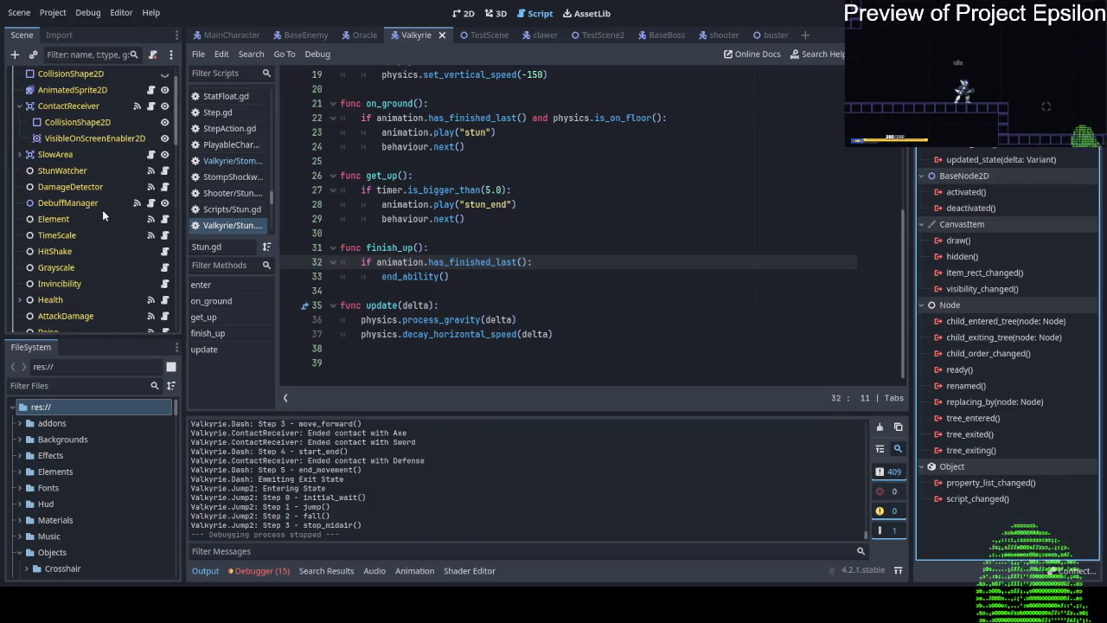
scroll(102, 209, down, 7)
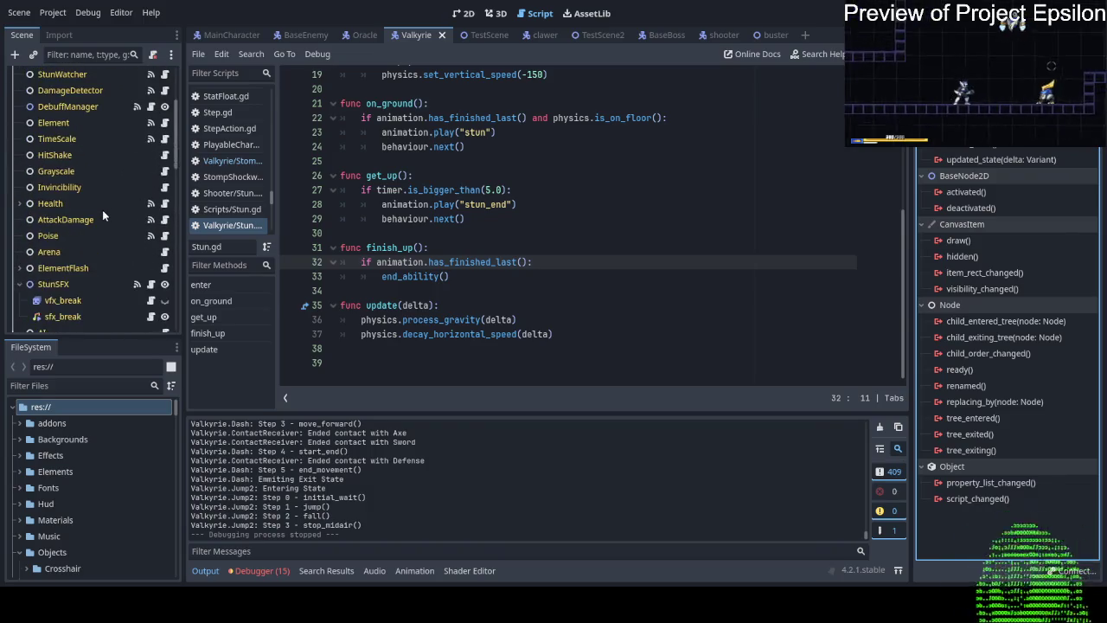
click(34, 187)
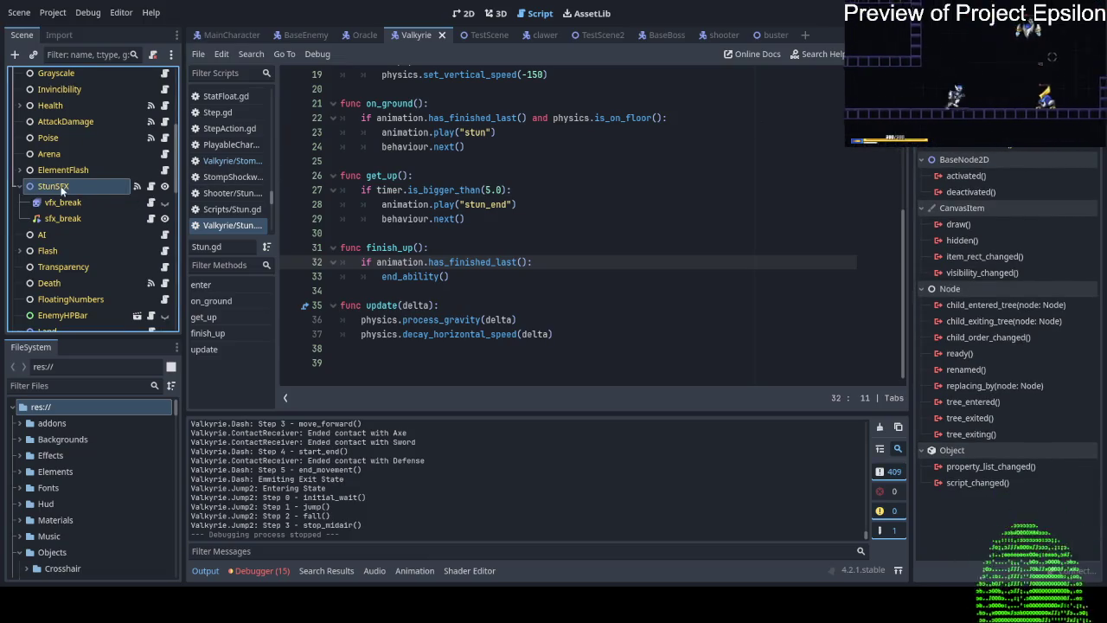
scroll(67, 180, down, 3)
scroll(67, 180, down, 10)
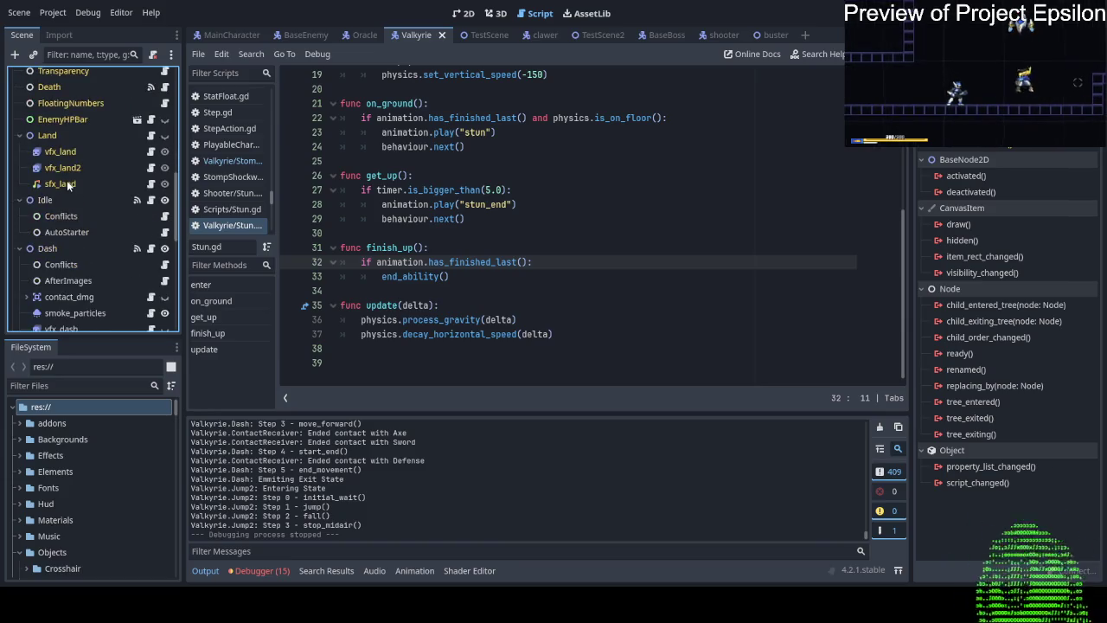
scroll(69, 180, down, 4)
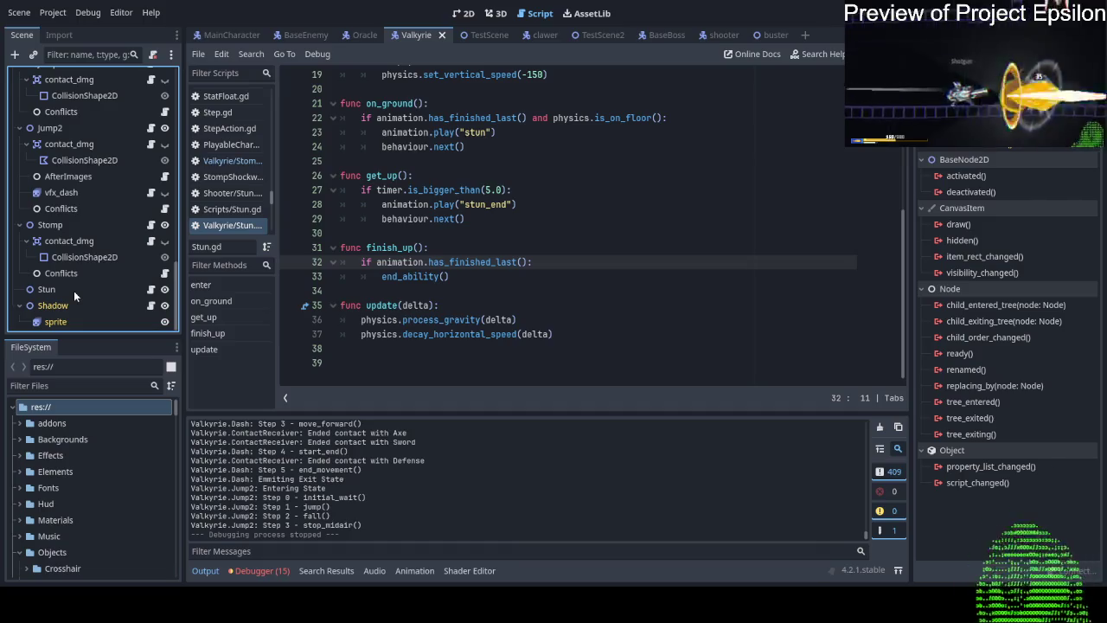
scroll(73, 290, up, 2)
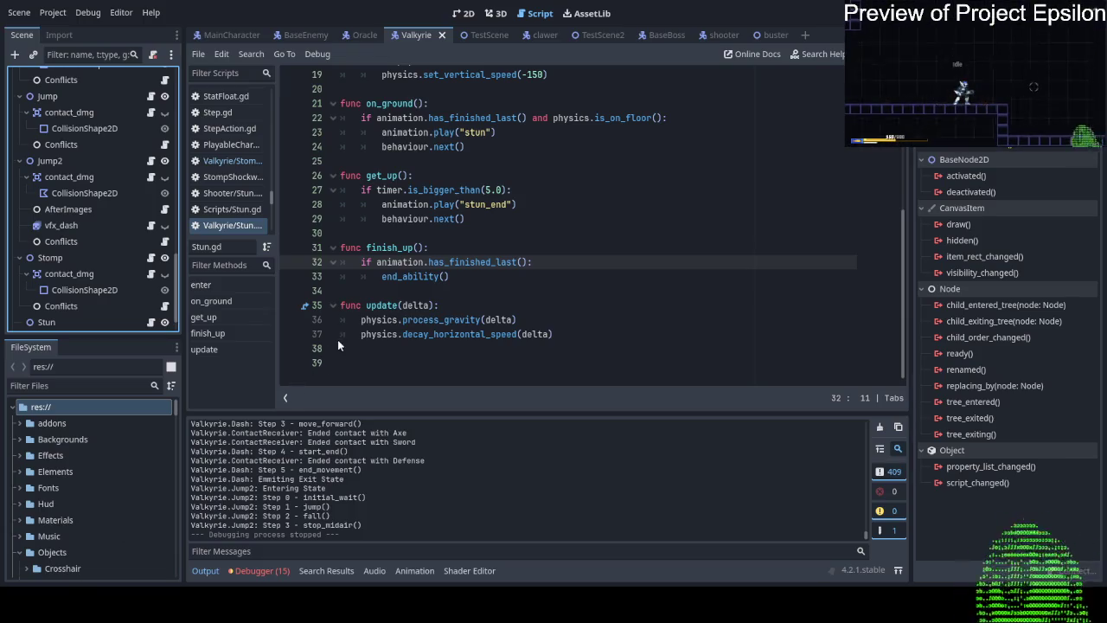
Review finish_up in Stun.gd and delete the blank line 39 so the script ends at 38.
click(397, 247)
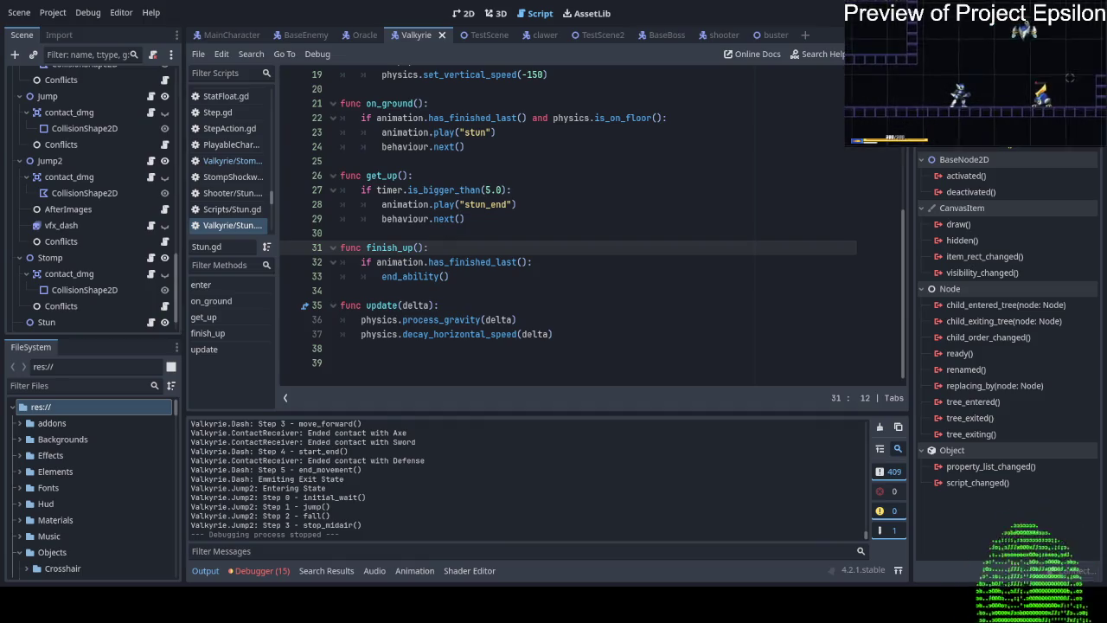
click(391, 248)
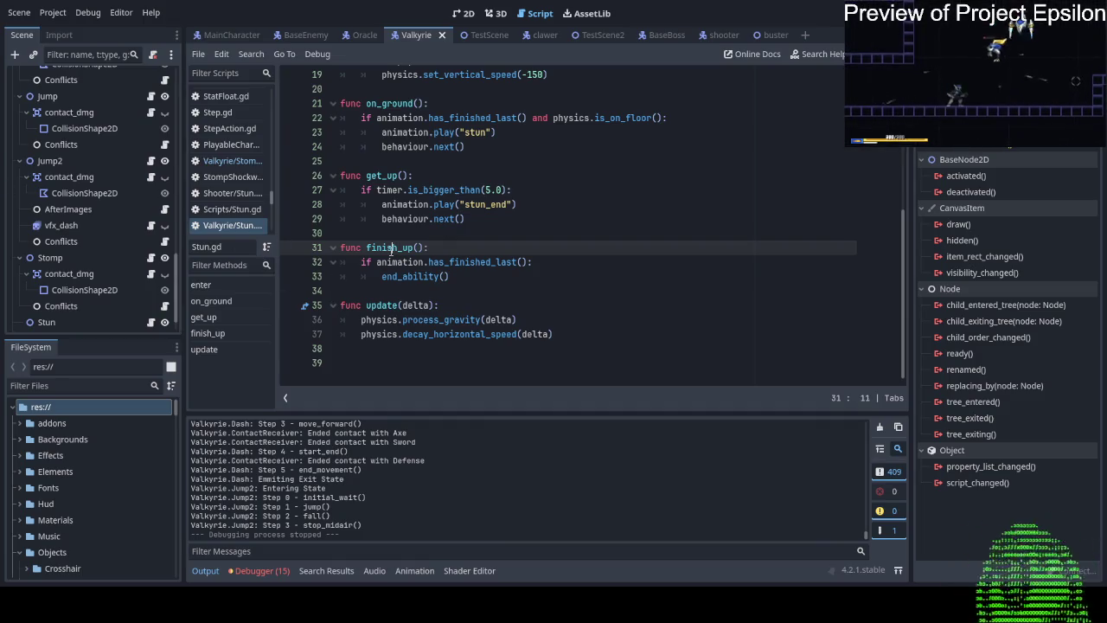
click(513, 335)
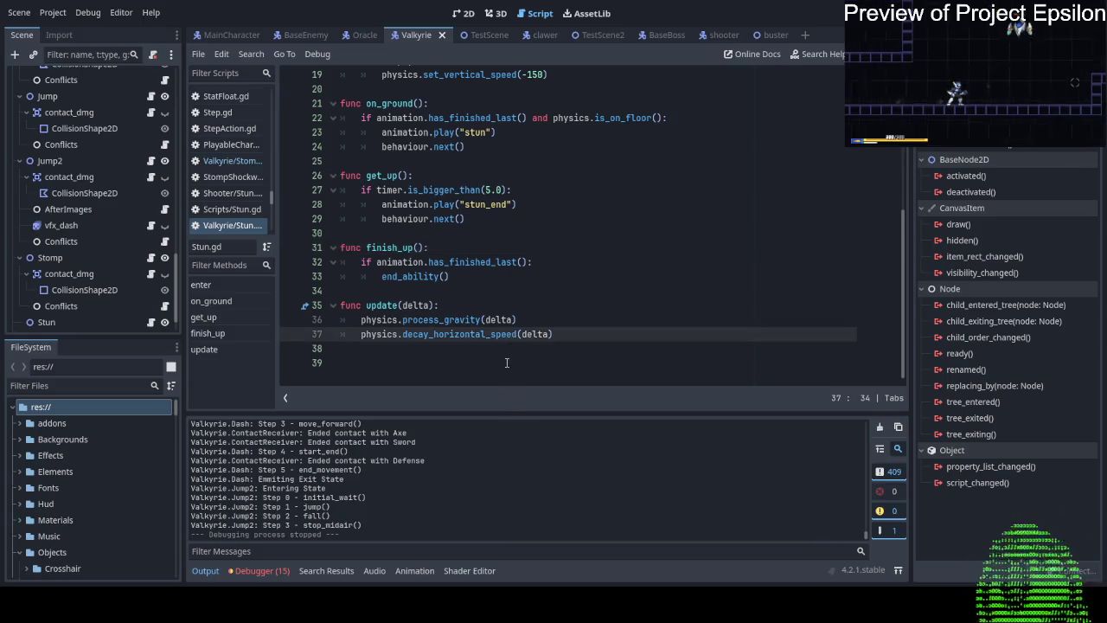
click(506, 363)
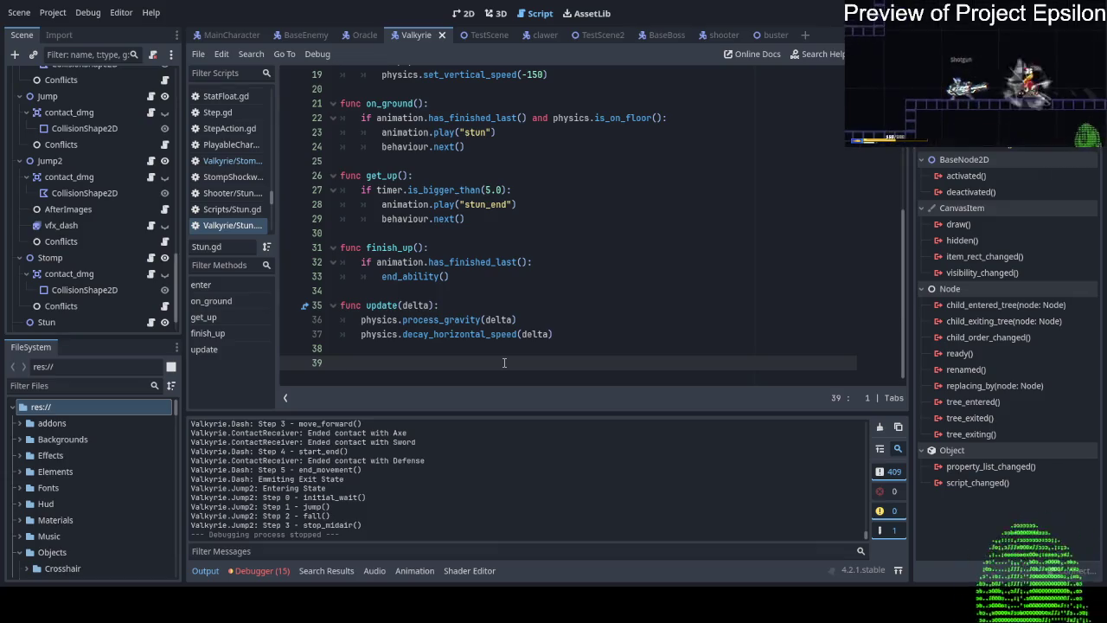
key(BackSpace)
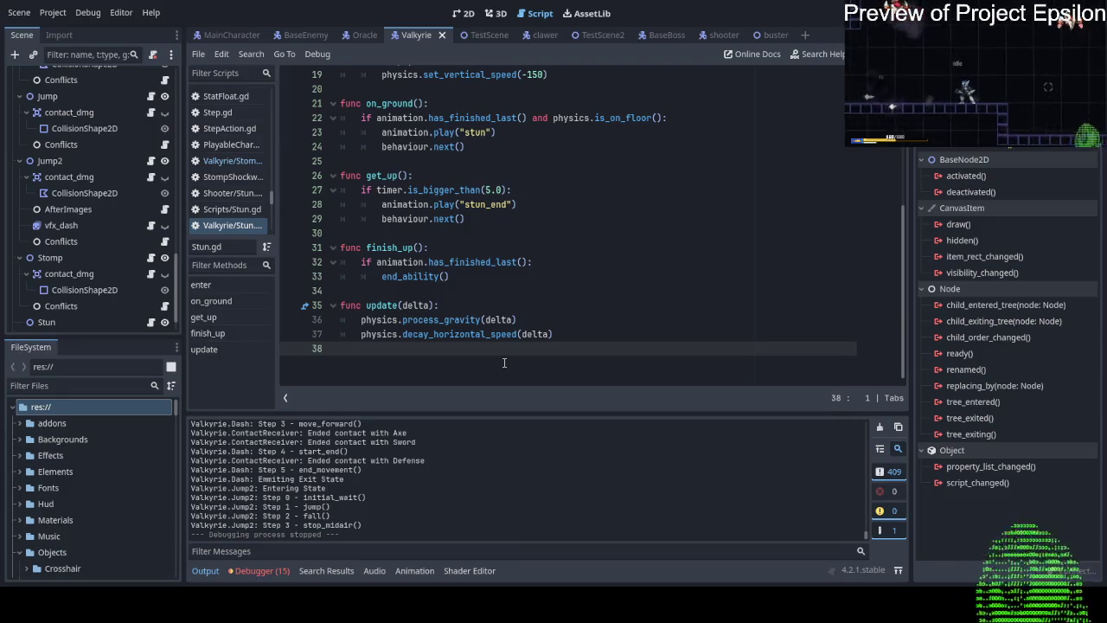
Show the Poise node's signals (reached_min → StunWatcher, reduced → Flash) and open StatFloat.gd.
scroll(86, 310, down, 2)
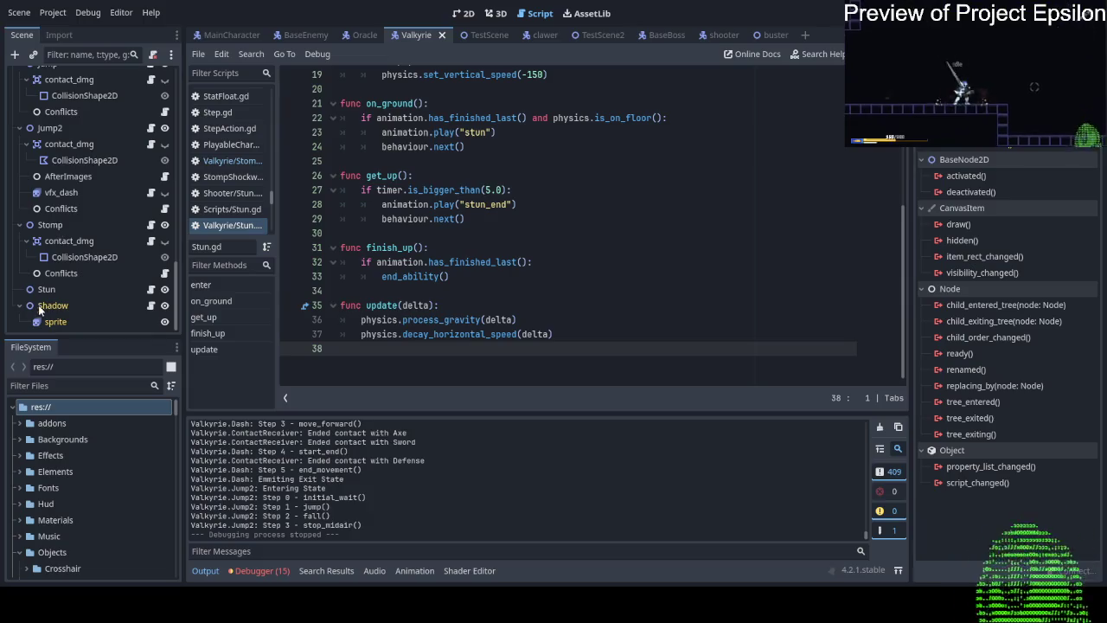
scroll(51, 264, up, 5)
scroll(53, 217, up, 10)
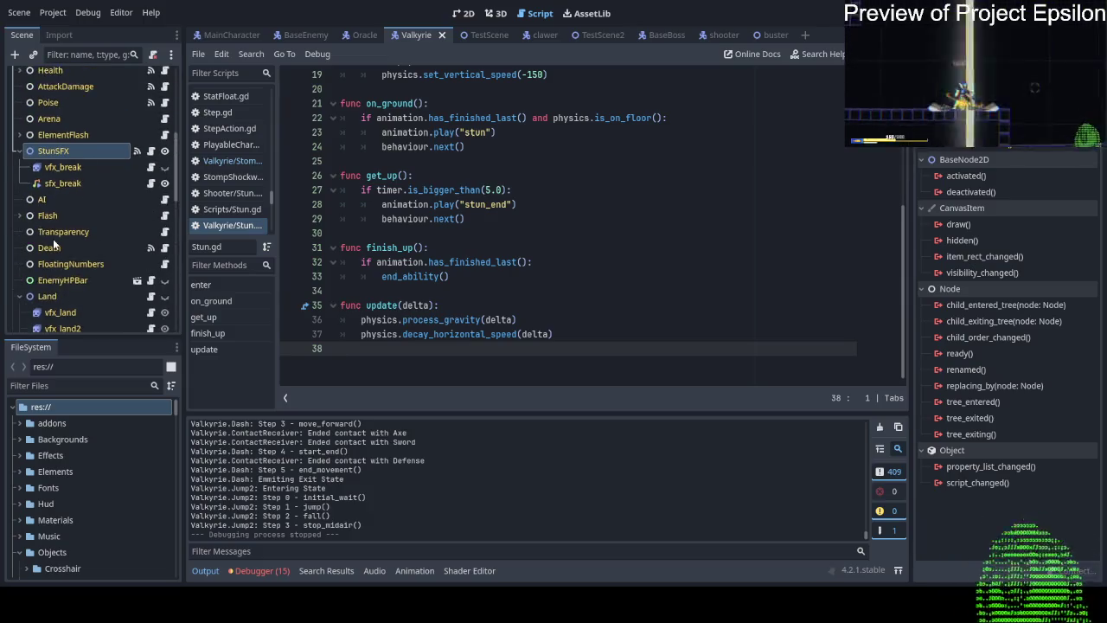
scroll(61, 156, up, 4)
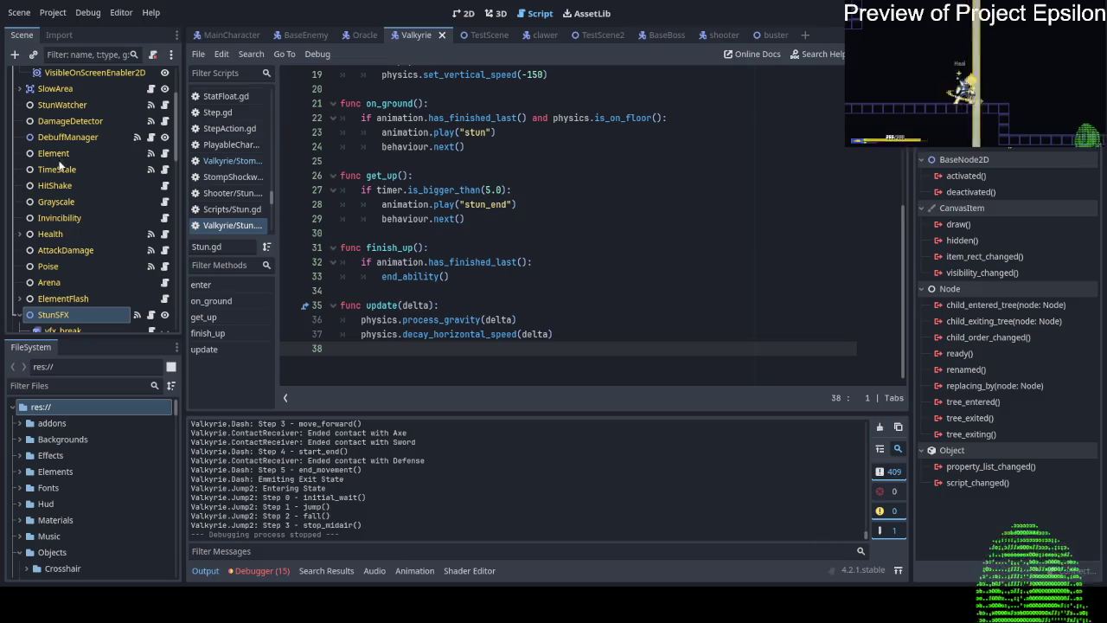
scroll(61, 198, down, 2)
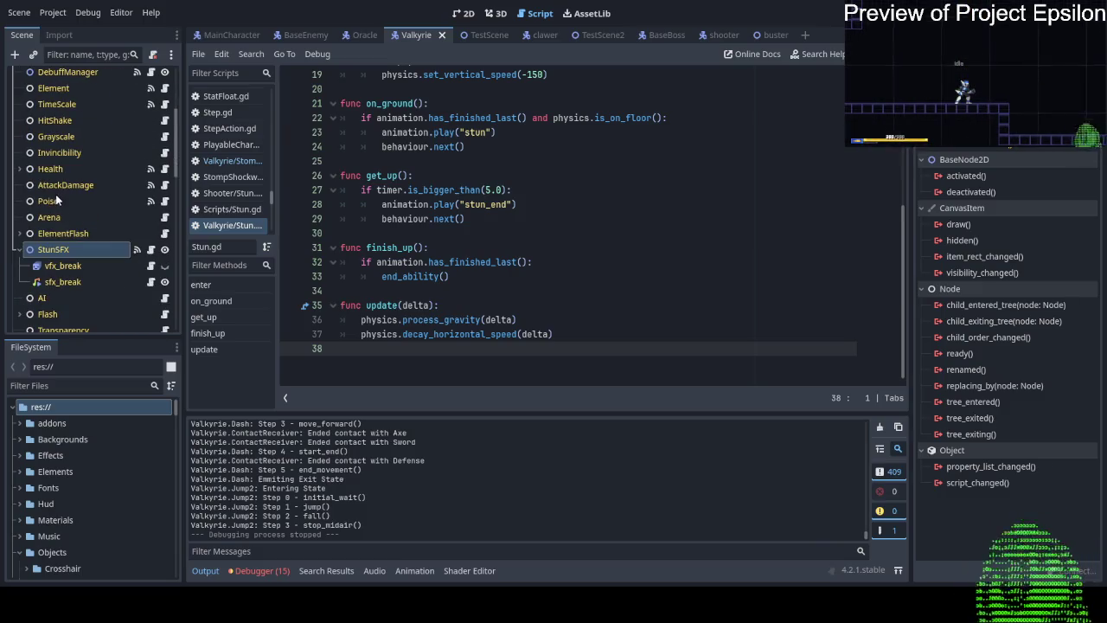
click(56, 201)
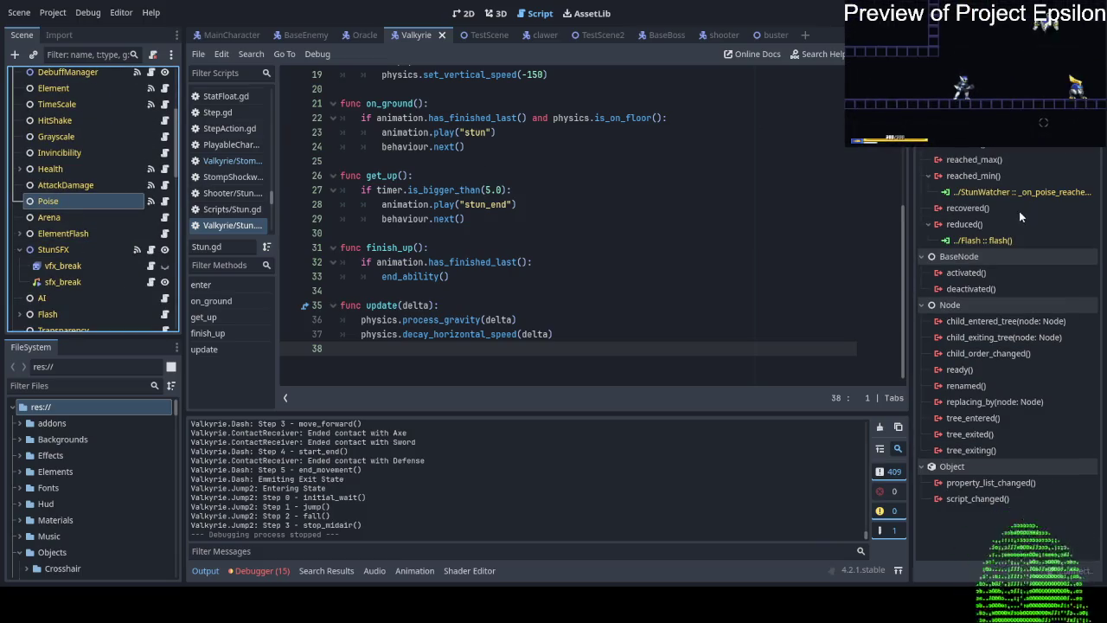
click(164, 200)
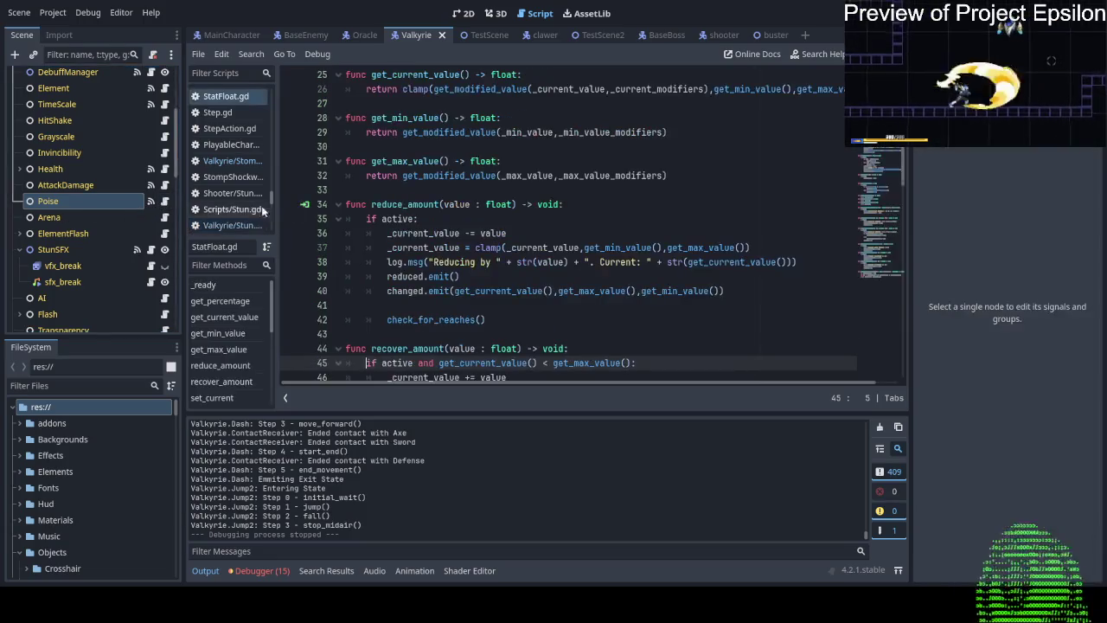
Scroll through StatFloat.gd to review get_percentage, reduce_amount and recover_amount.
scroll(305, 204, down, 8)
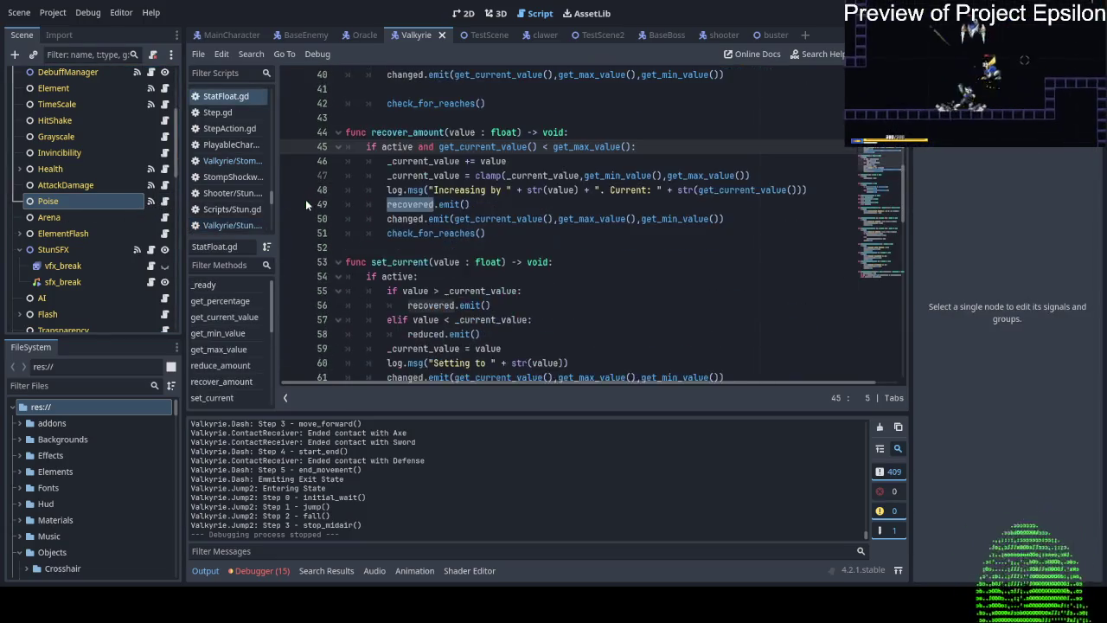
scroll(305, 199, down, 17)
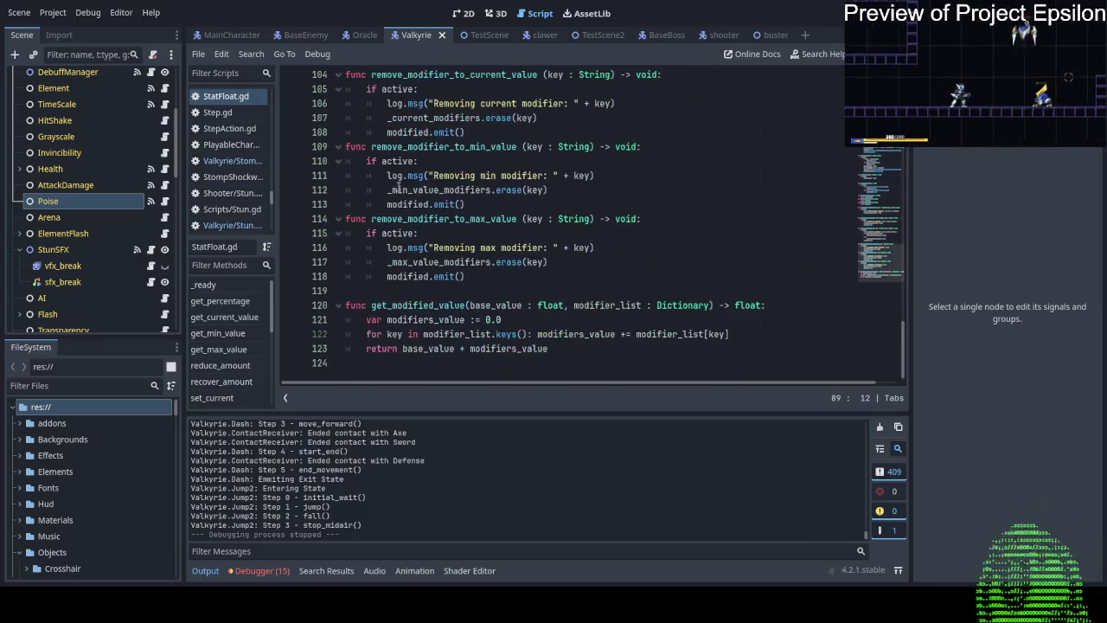
scroll(397, 189, up, 20)
scroll(389, 188, down, 5)
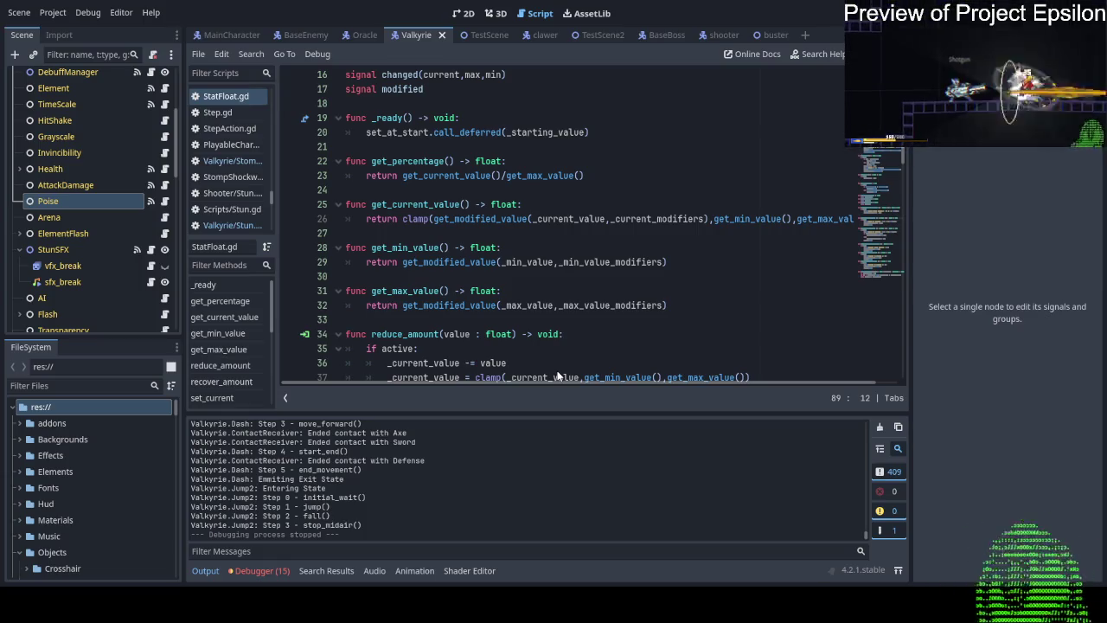
scroll(88, 153, up, 5)
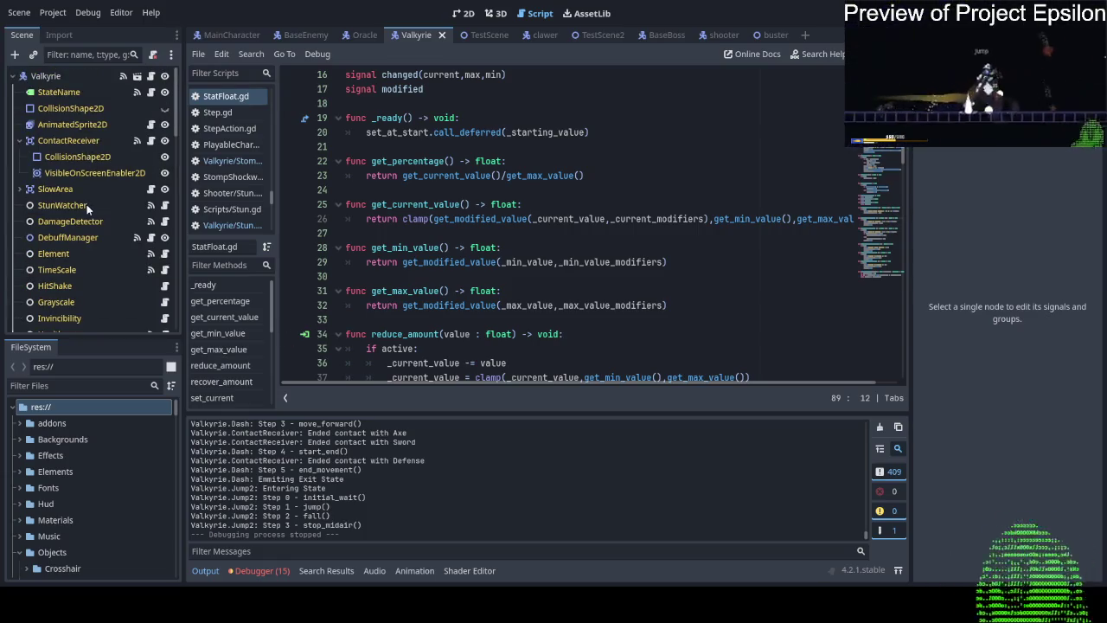
Follow StunWatcher's EnemyHPBar connection to the _on_received_stun handler in enemy_hp_bar.gd.
click(95, 204)
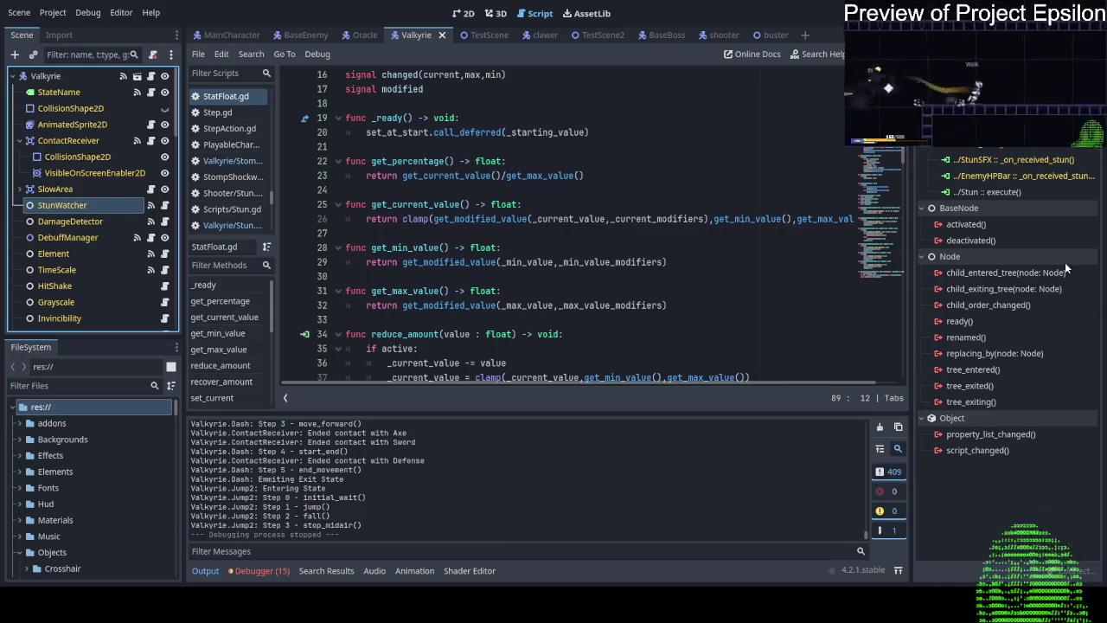
double_click(1009, 178)
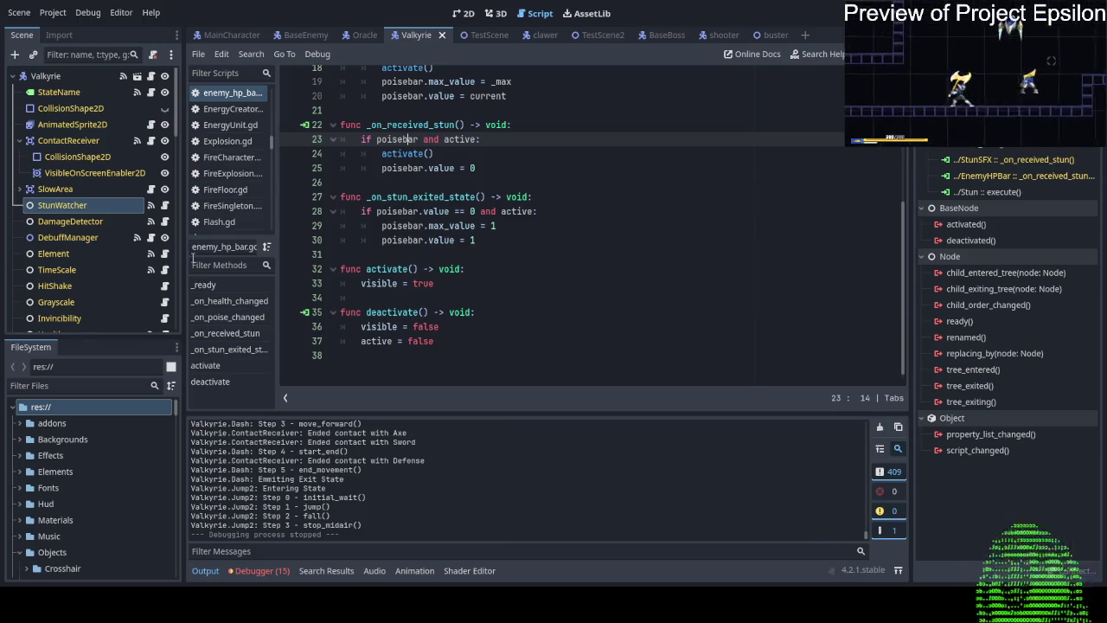
Connect the Stun state's entered_state signal to Poise's deactivate method.
scroll(99, 298, down, 5)
scroll(99, 298, down, 5)
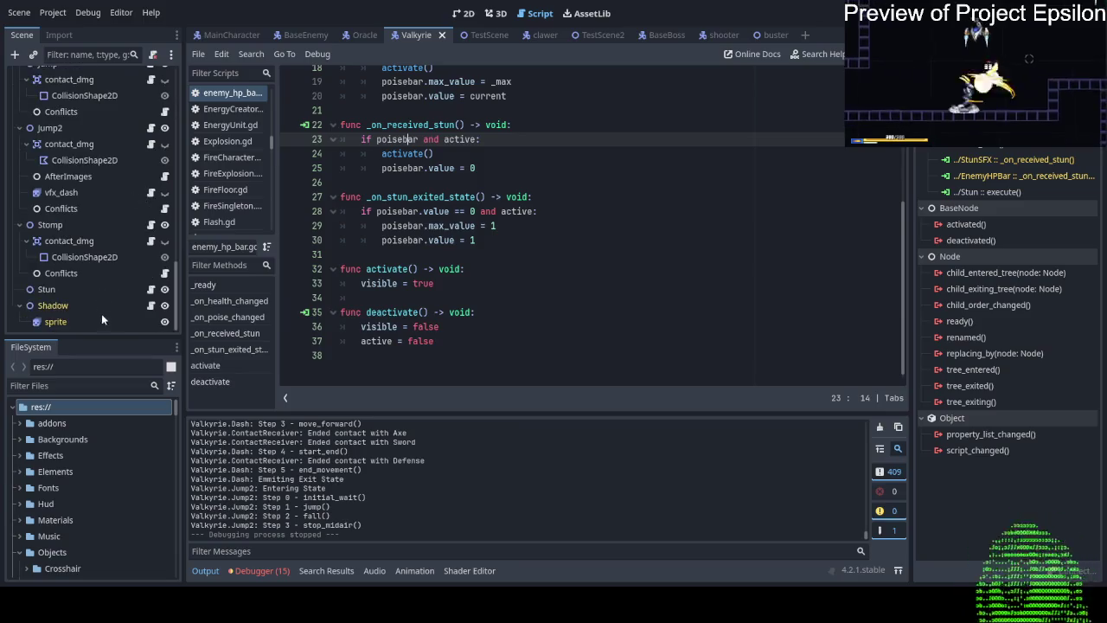
click(83, 289)
click(1003, 532)
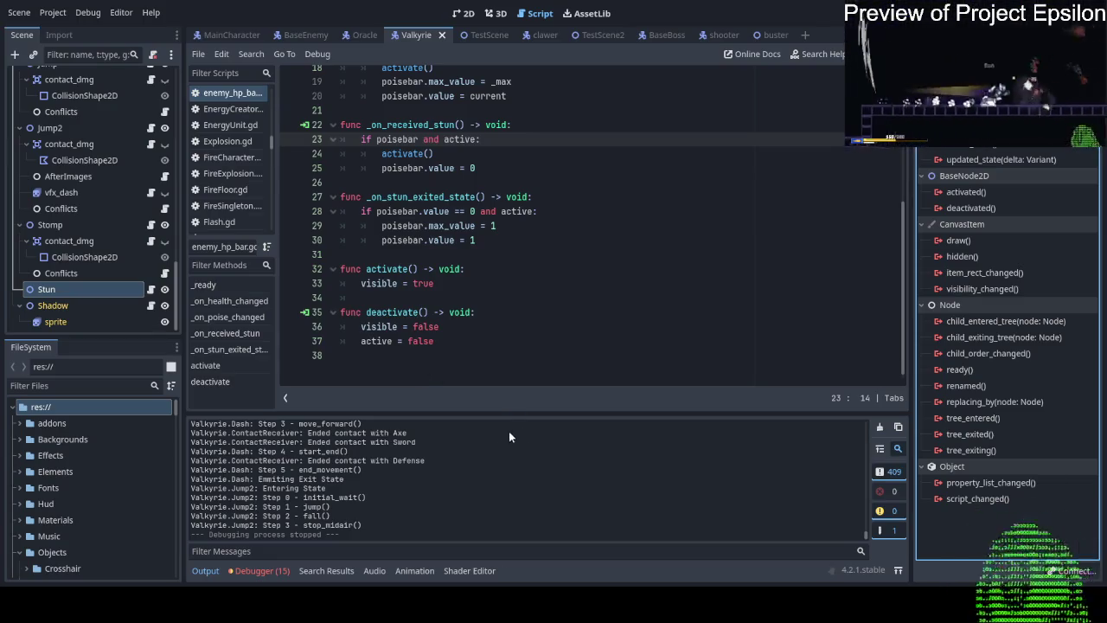
mouse_move(597, 415)
mouse_down()
mouse_move(485, 427)
mouse_move(210, 382)
mouse_up()
Connect exited_state to Poise's activate, save the Valkyrie scene, and launch a playtest.
click(1026, 162)
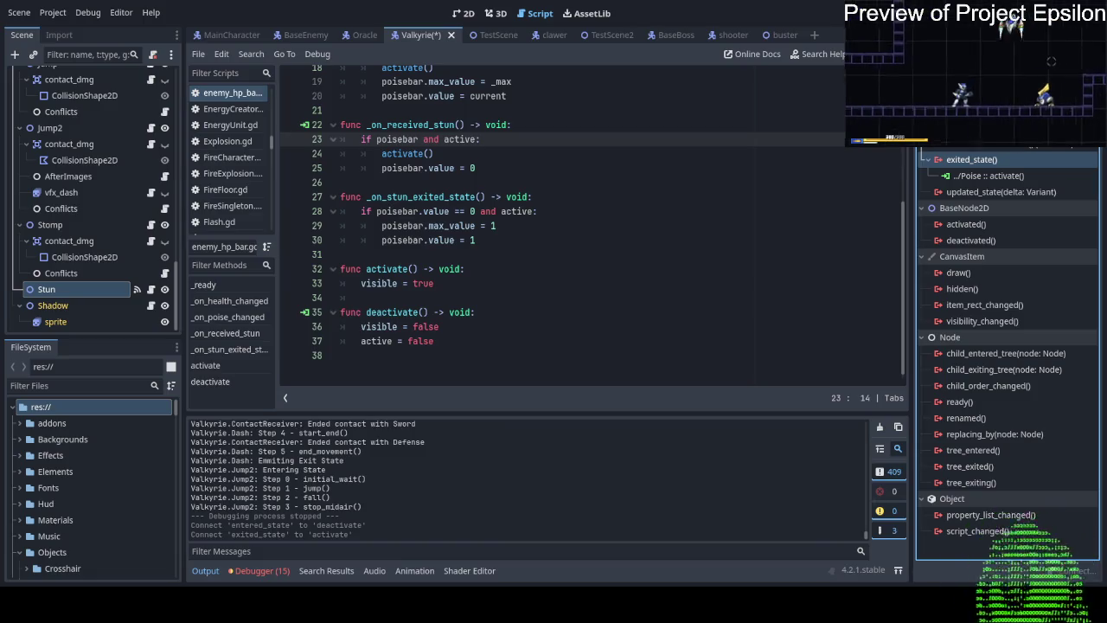
key(ctrl+s)
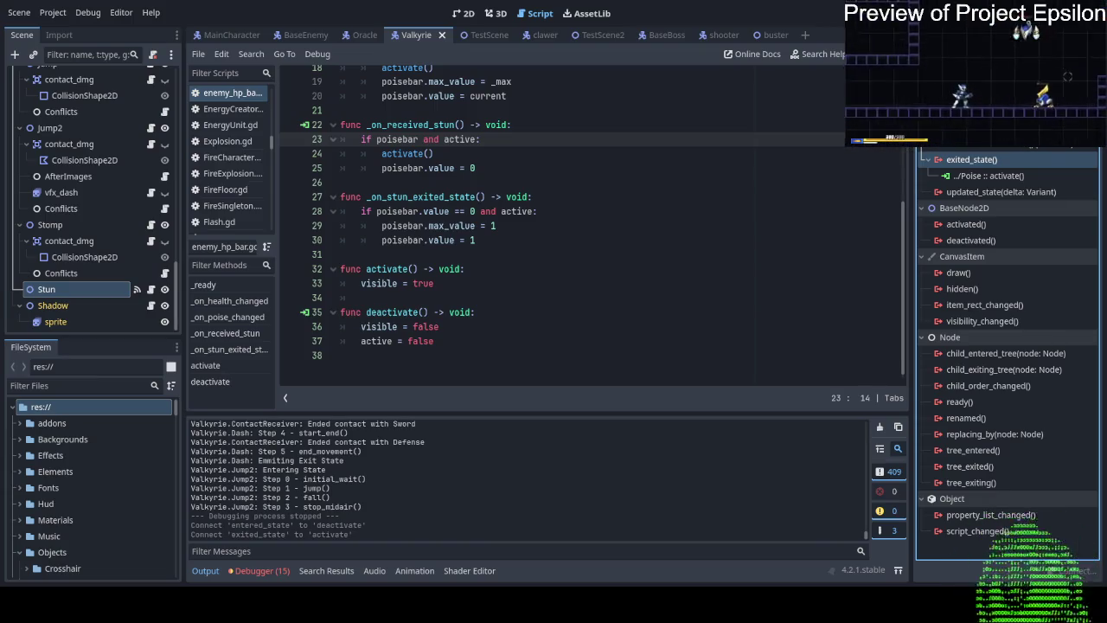
key(F5)
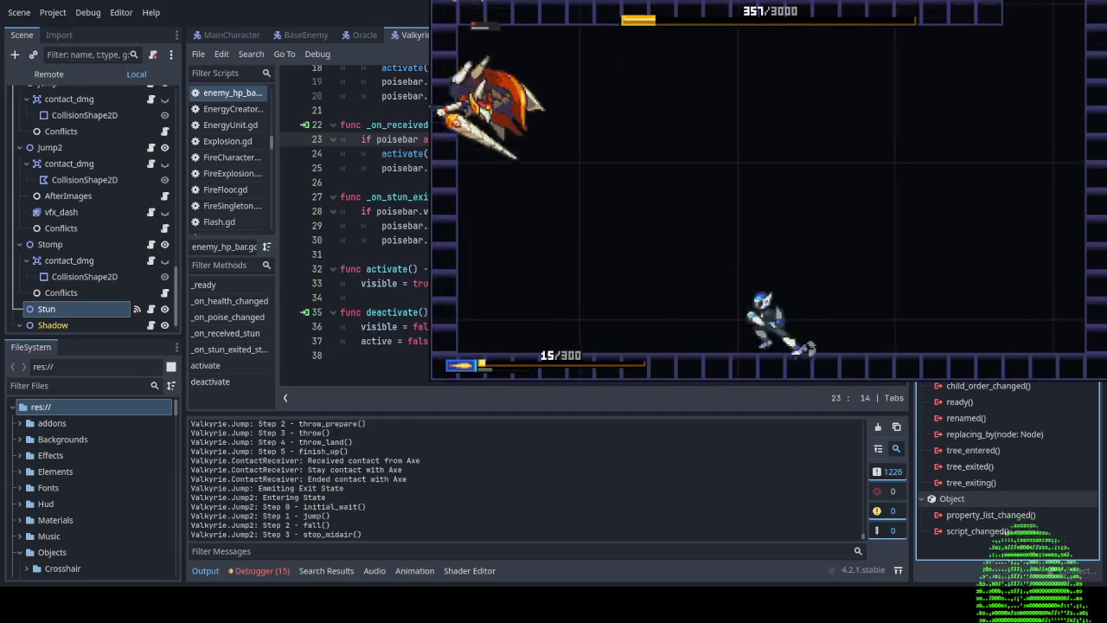
Stop the Valkyrie boss playtest and start a fresh run.
key(F8)
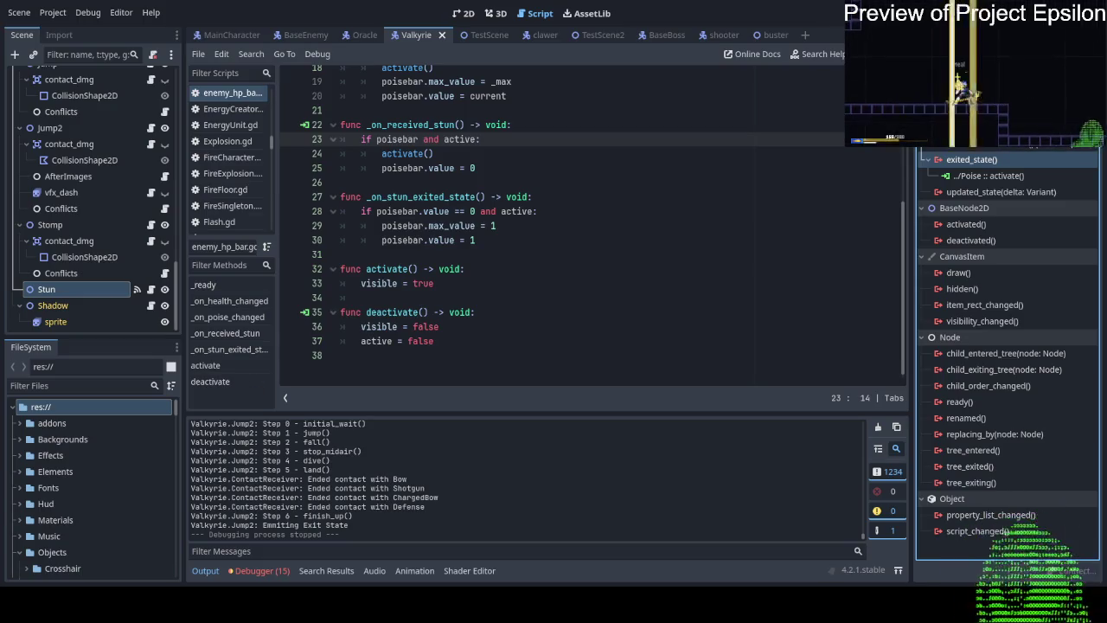
key(F5)
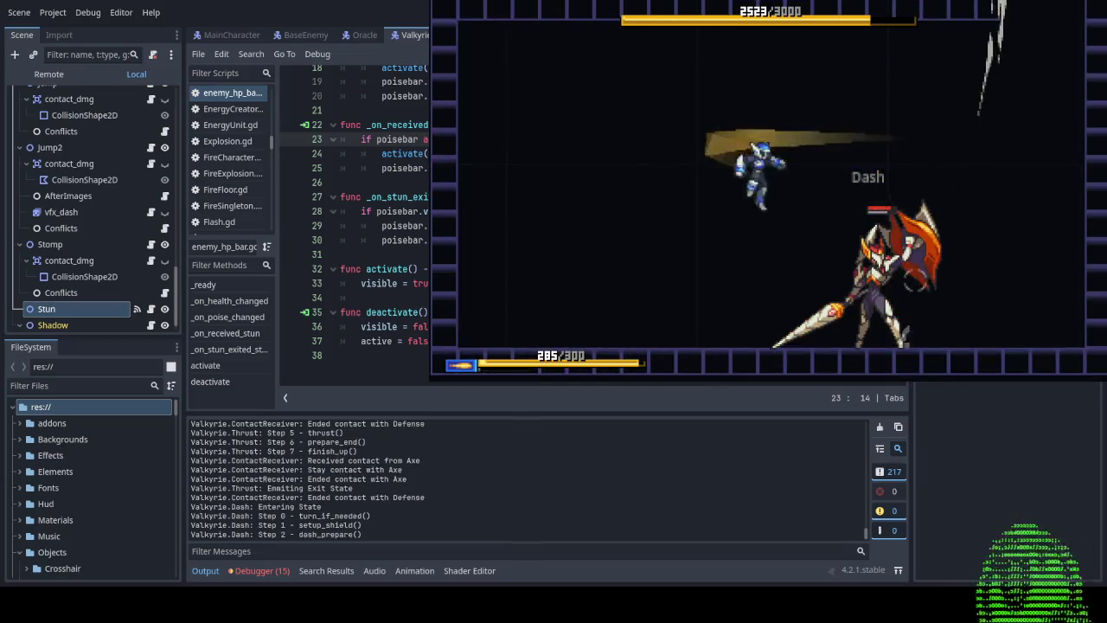
Stop the game and review the Stun node's exited_state connection to Poise's activate().
key(F8)
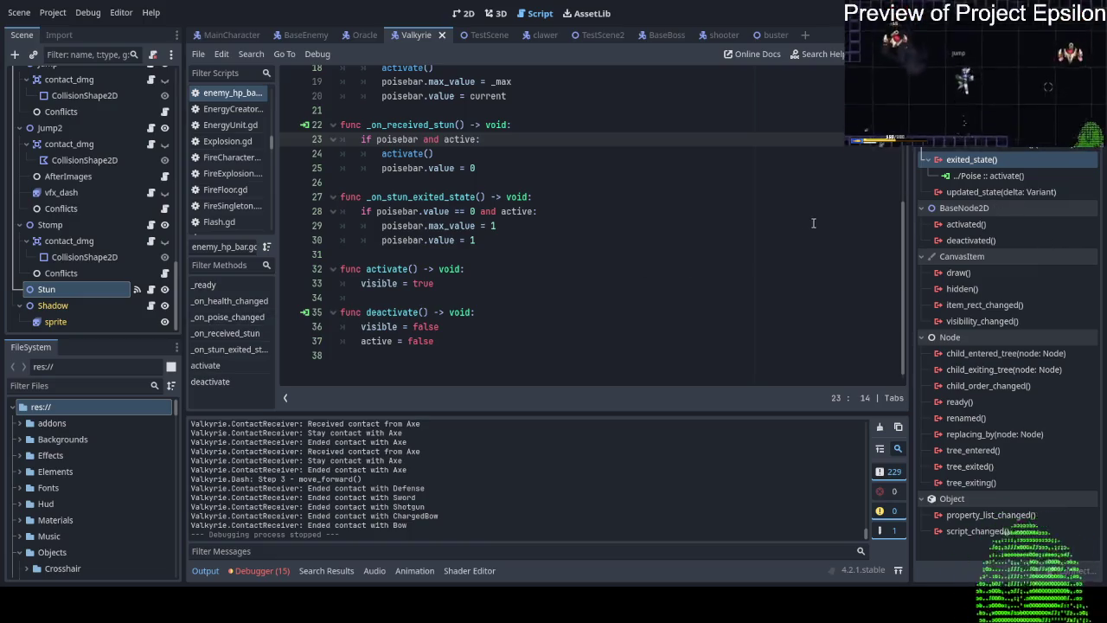
click(991, 159)
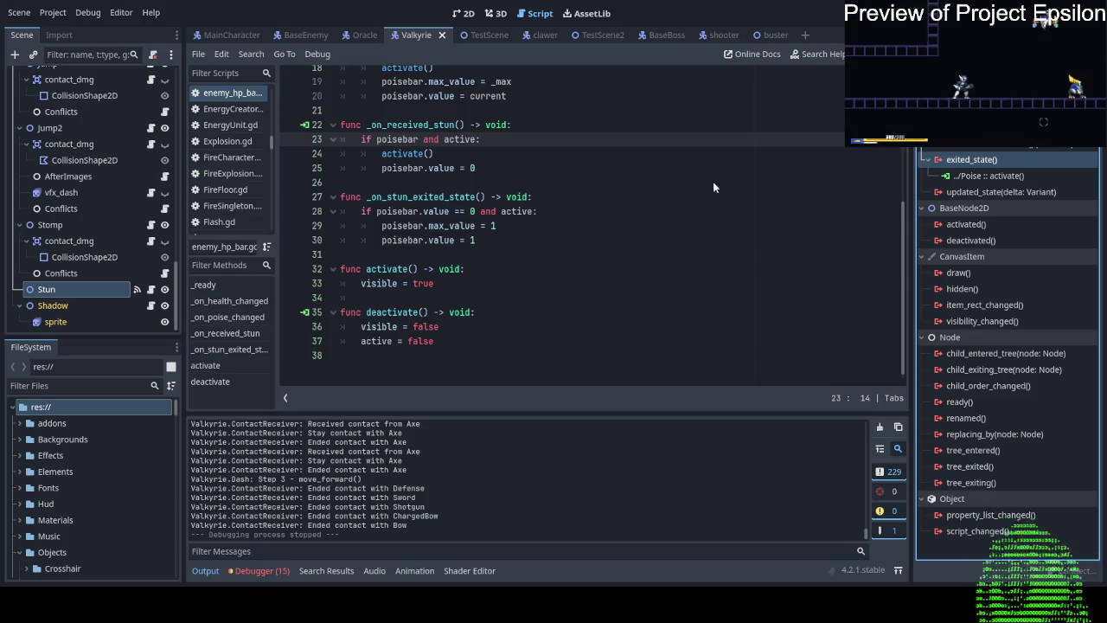
scroll(123, 261, up, 10)
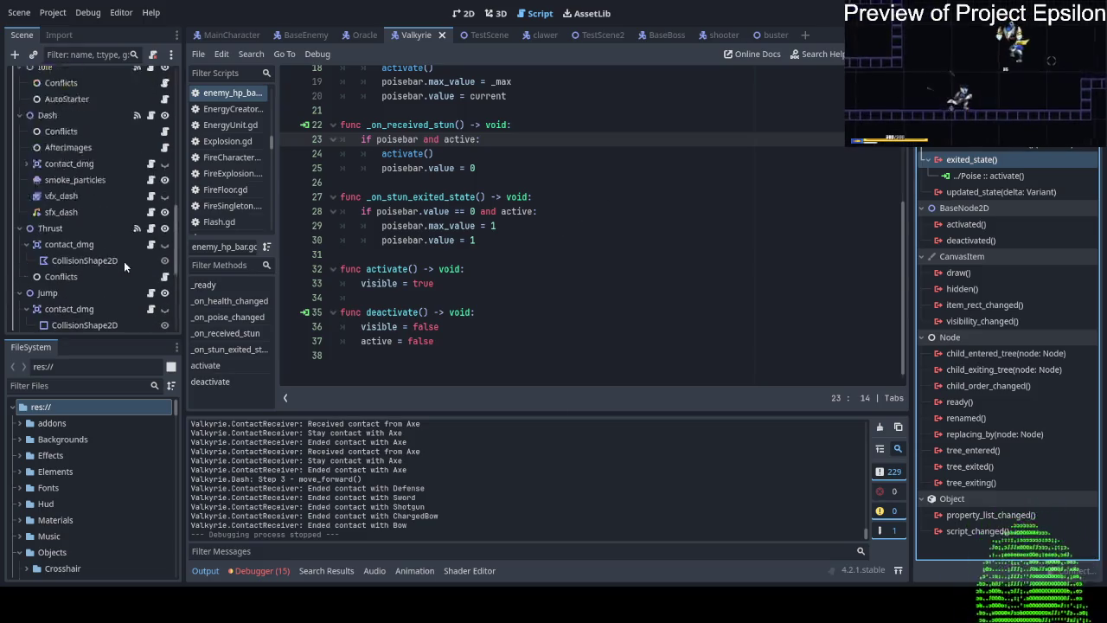
scroll(124, 261, up, 5)
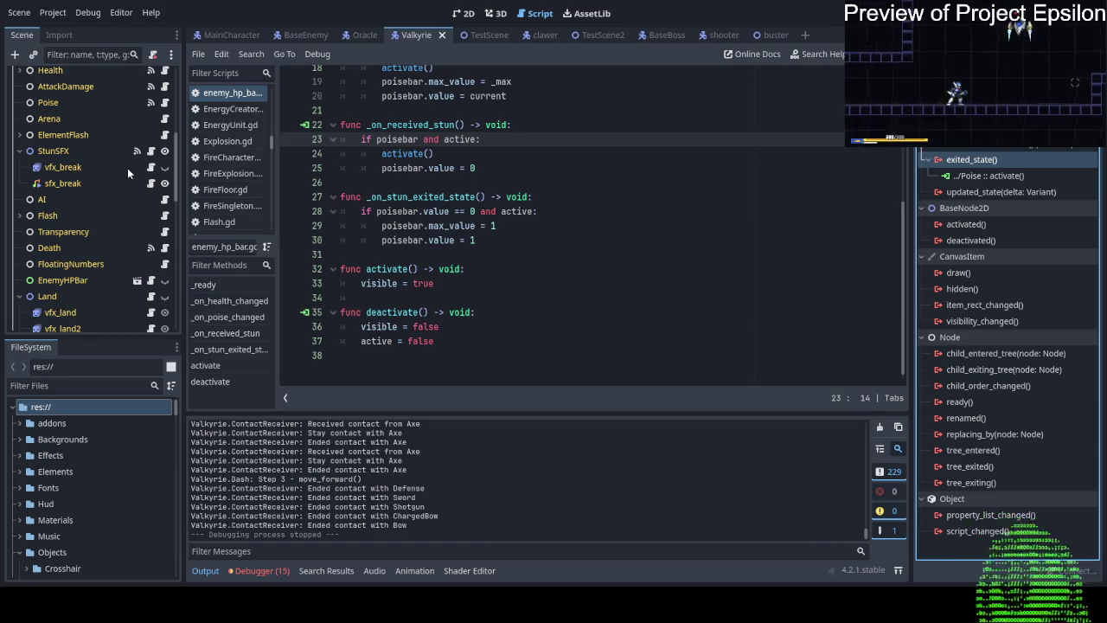
scroll(125, 167, up, 1)
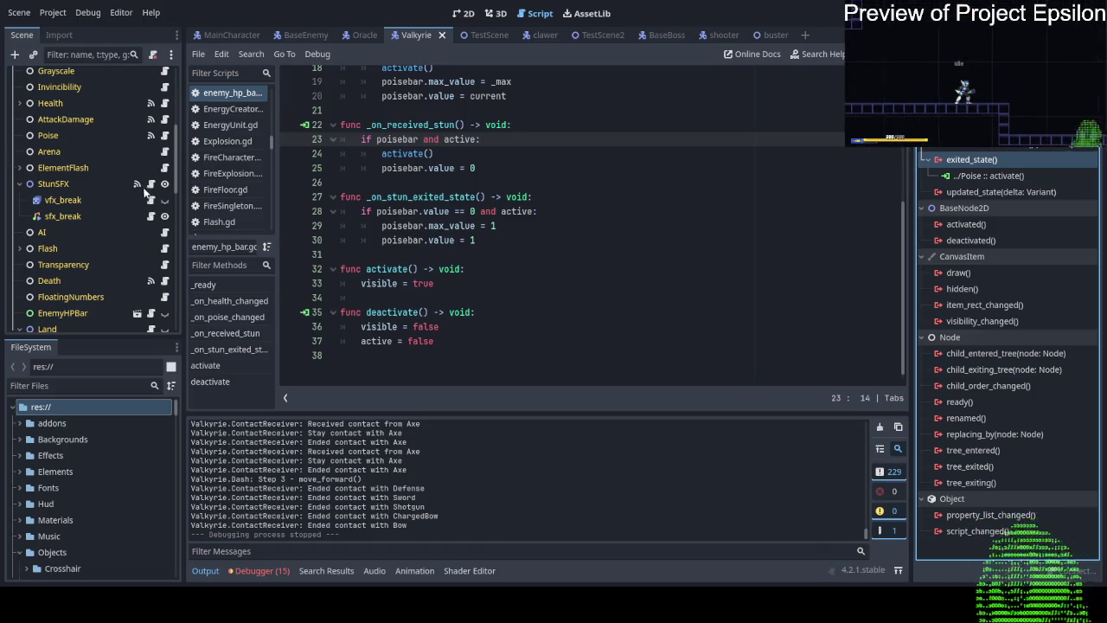
scroll(156, 198, down, 2)
scroll(159, 199, down, 3)
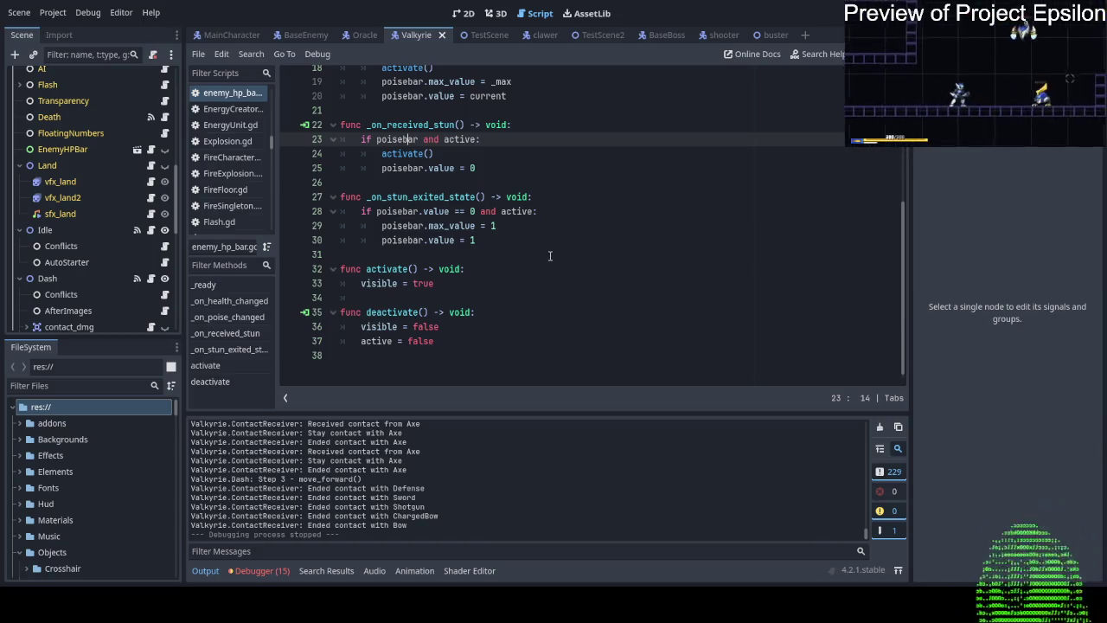
scroll(549, 256, up, 6)
scroll(547, 258, down, 2)
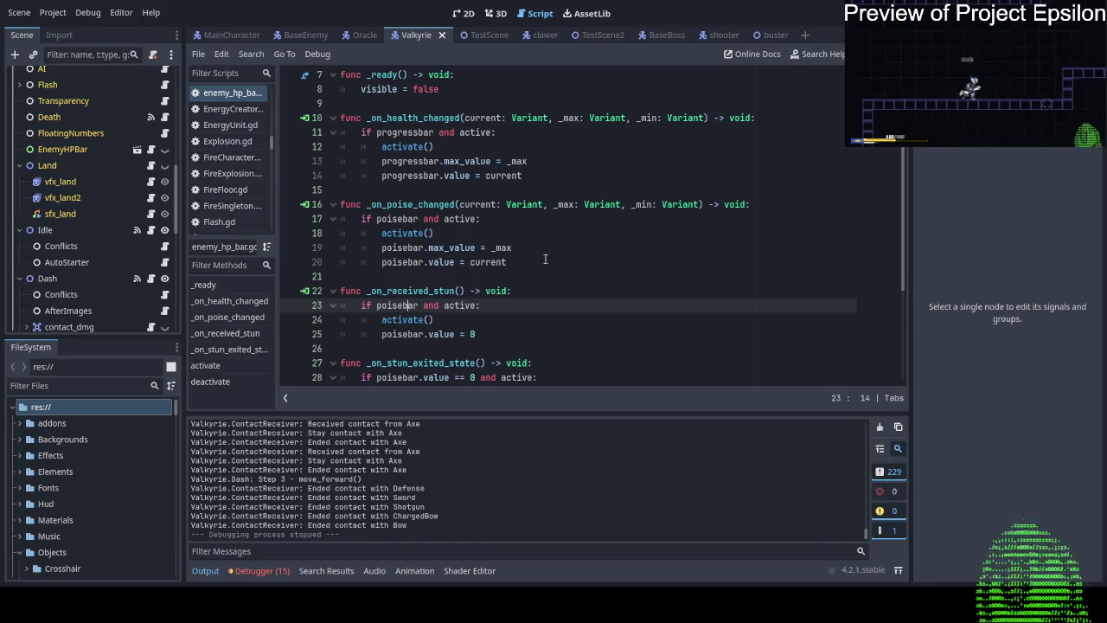
scroll(545, 259, up, 1)
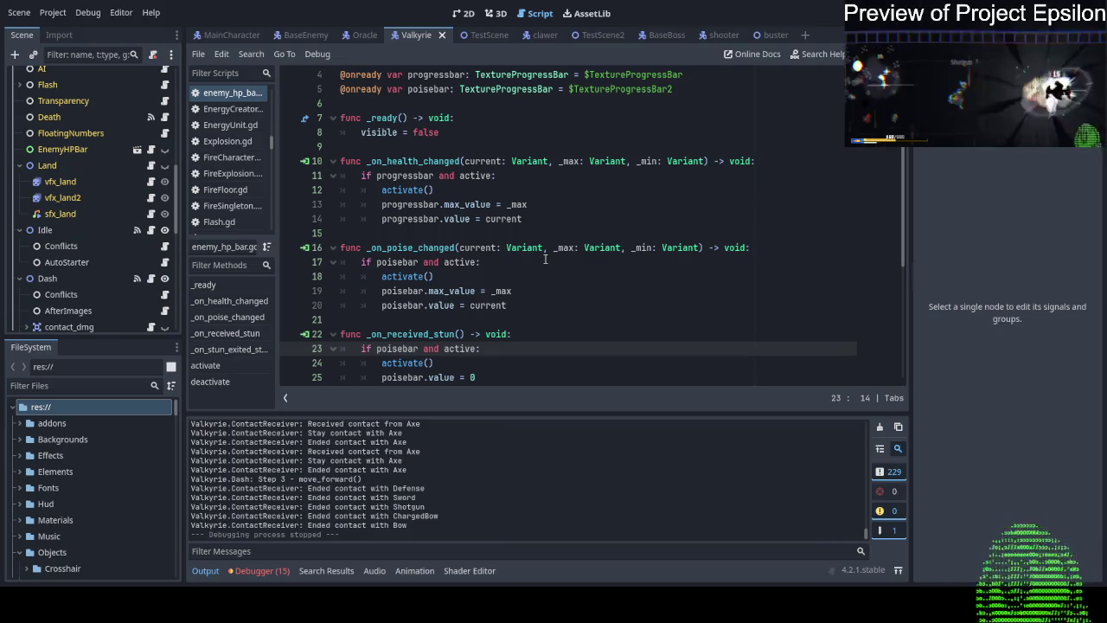
double_click(646, 160)
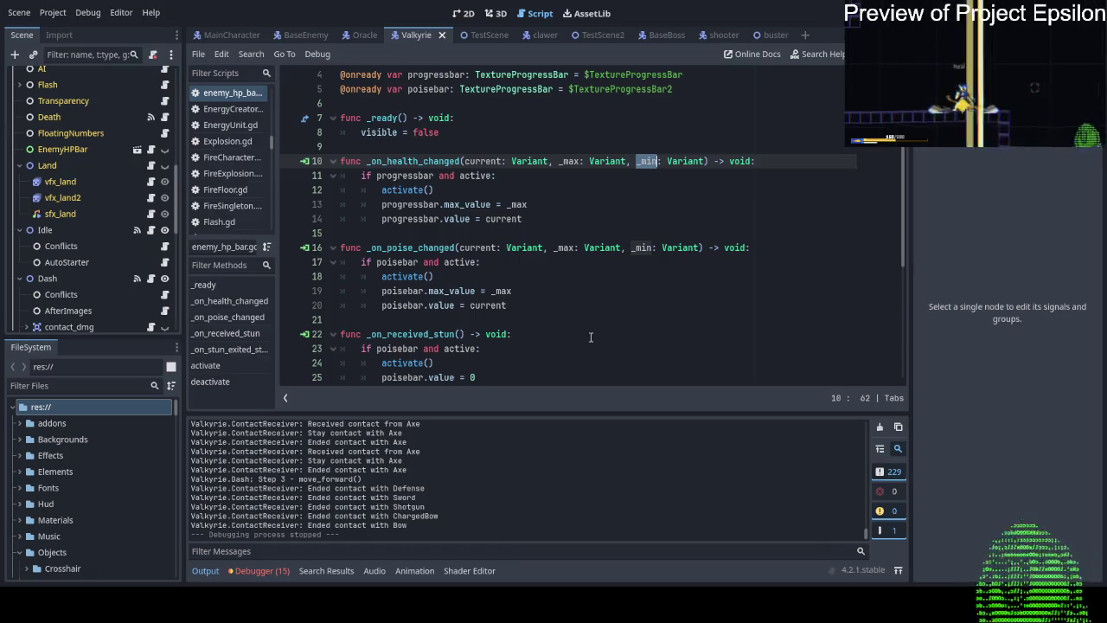
scroll(588, 337, up, 1)
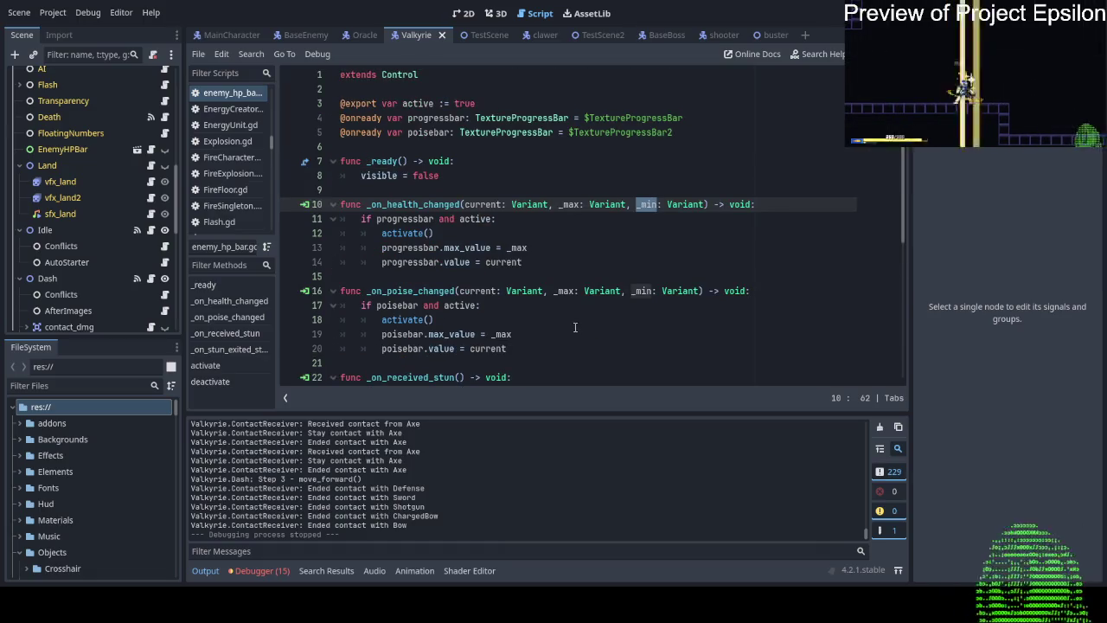
scroll(573, 326, down, 5)
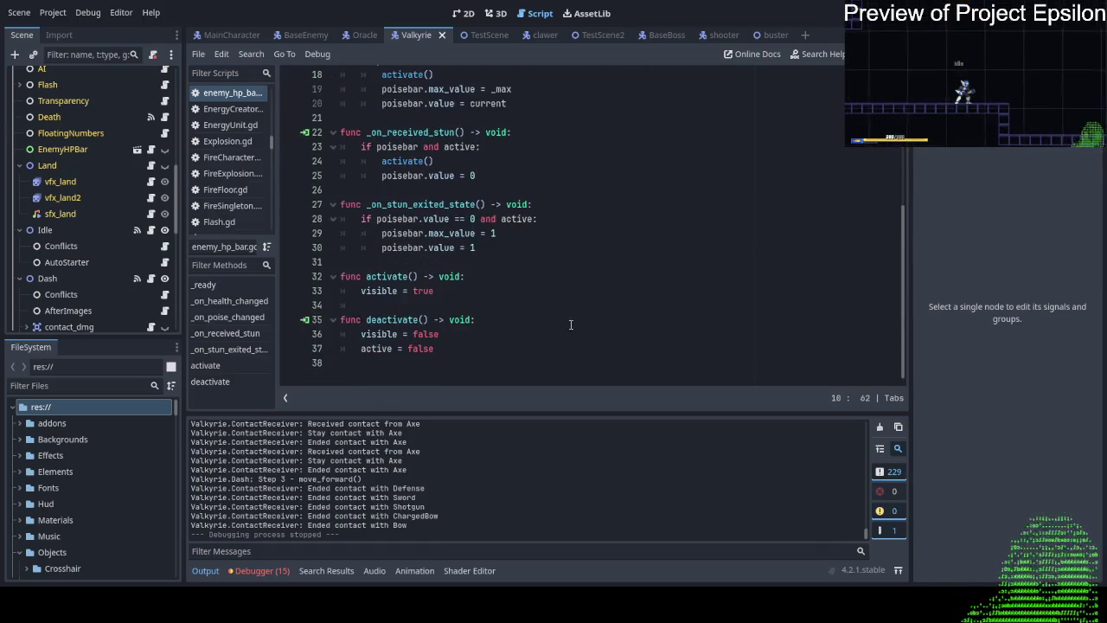
click(430, 266)
key(Return)
key(Return)
key(Up)
text(func update():)
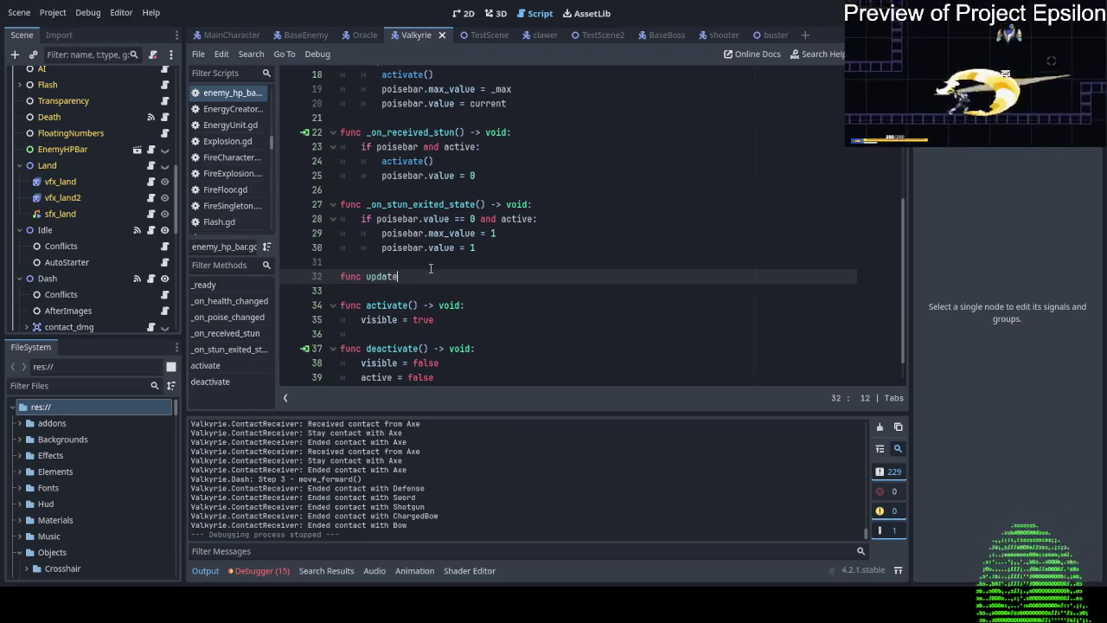
key(Return)
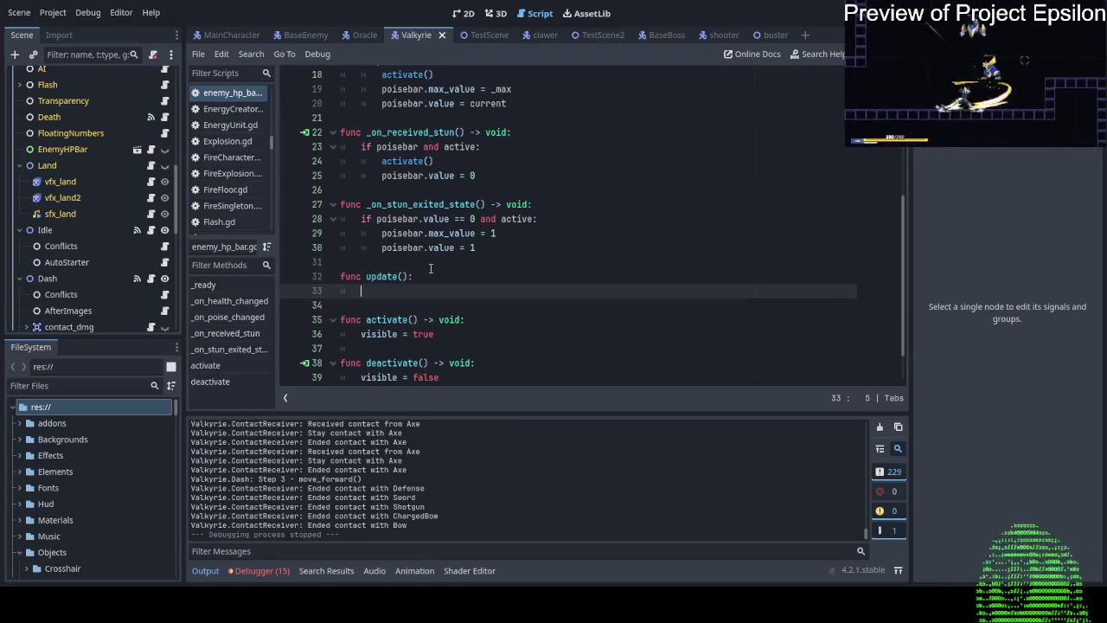
scroll(429, 269, up, 4)
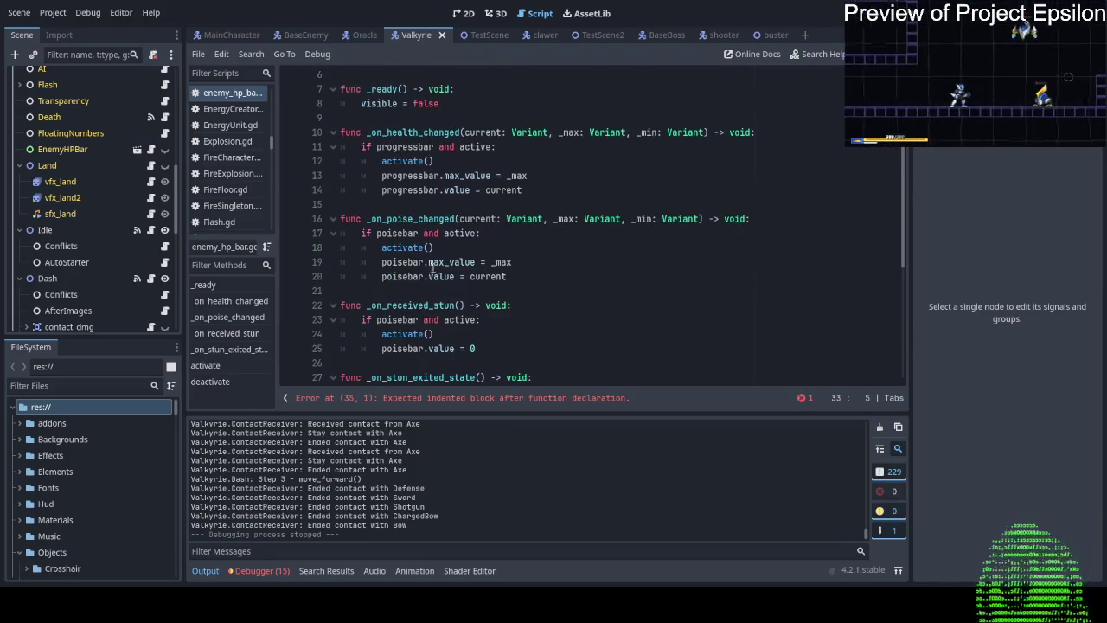
scroll(510, 230, down, 4)
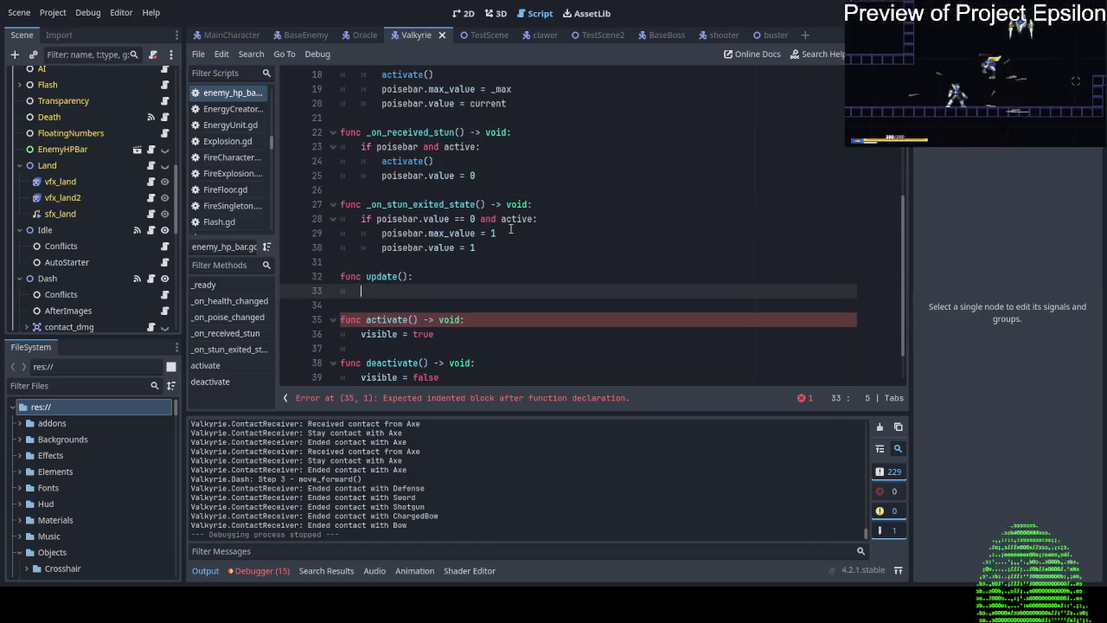
key(BackSpace)
key(BackSpace)
key(BackSpace)
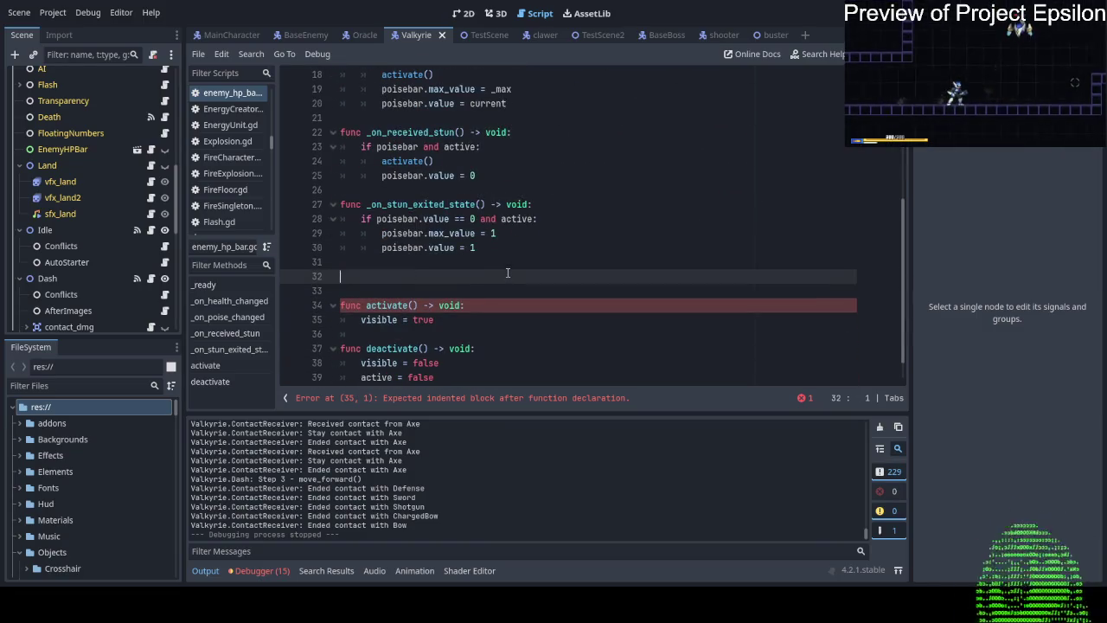
key(BackSpace)
scroll(508, 273, up, 3)
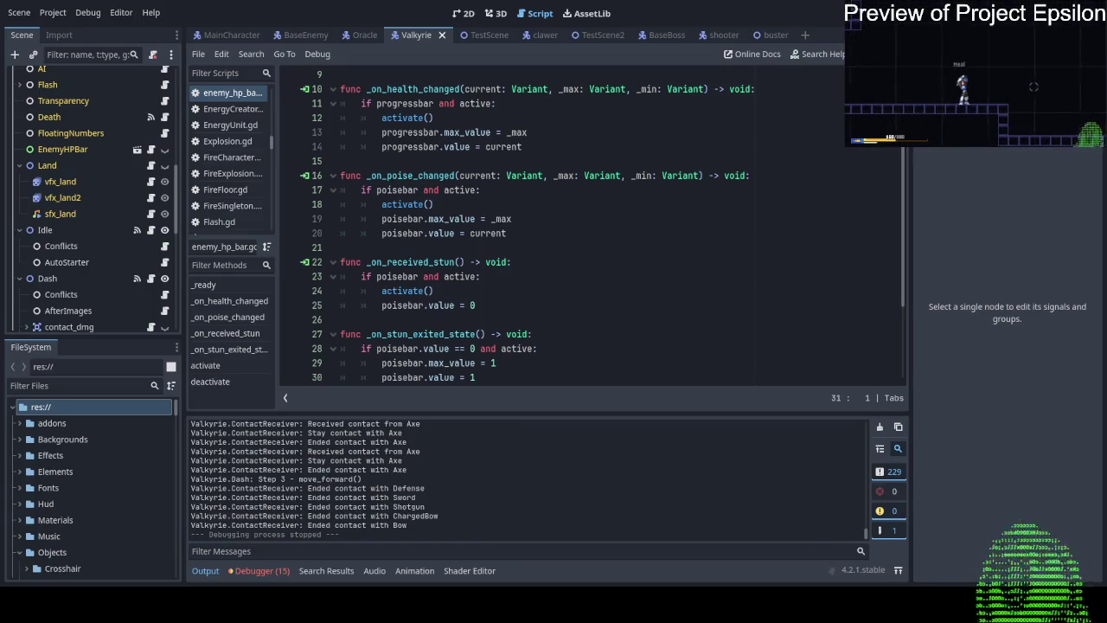
scroll(544, 162, down, 3)
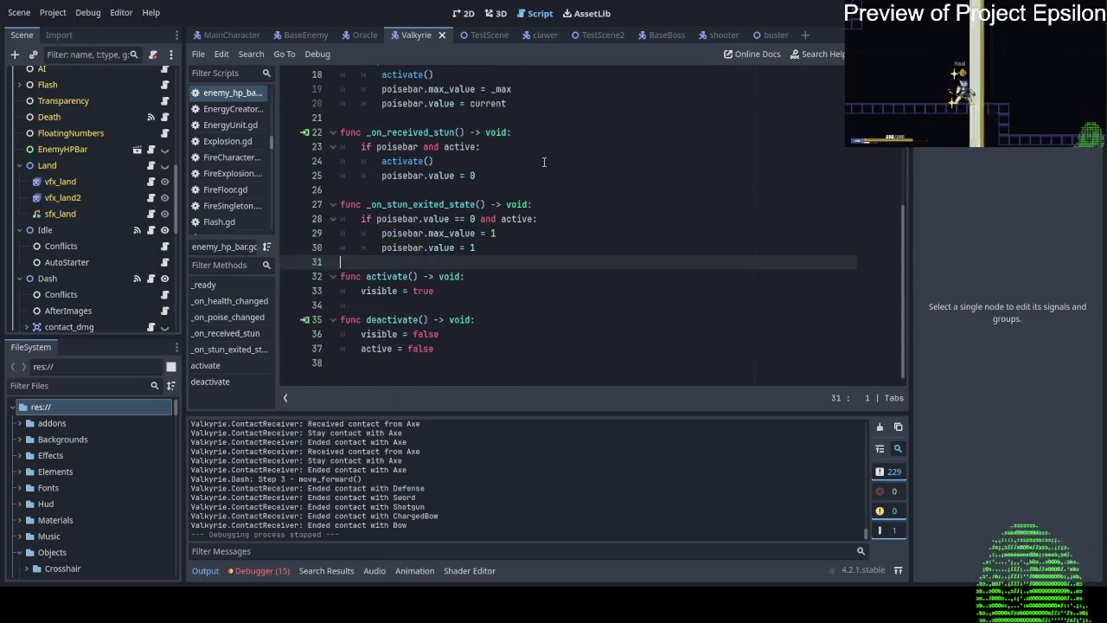
Locate the Valkyrie's Poise node in the Scene dock and open its StatFloat.gd script.
scroll(544, 162, up, 1)
scroll(72, 232, up, 5)
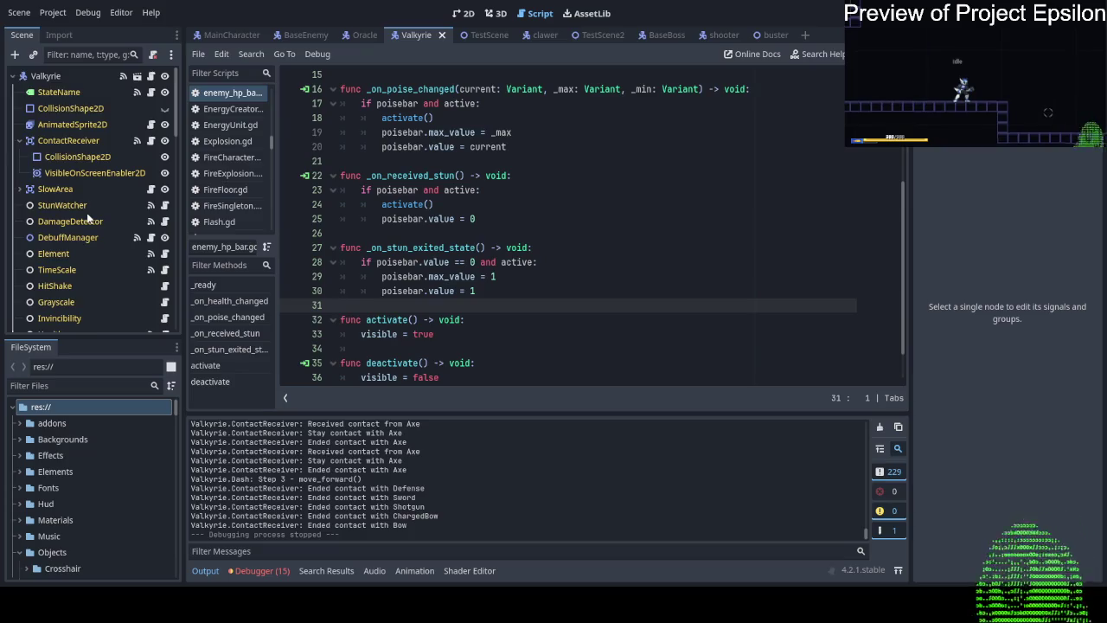
scroll(91, 215, down, 3)
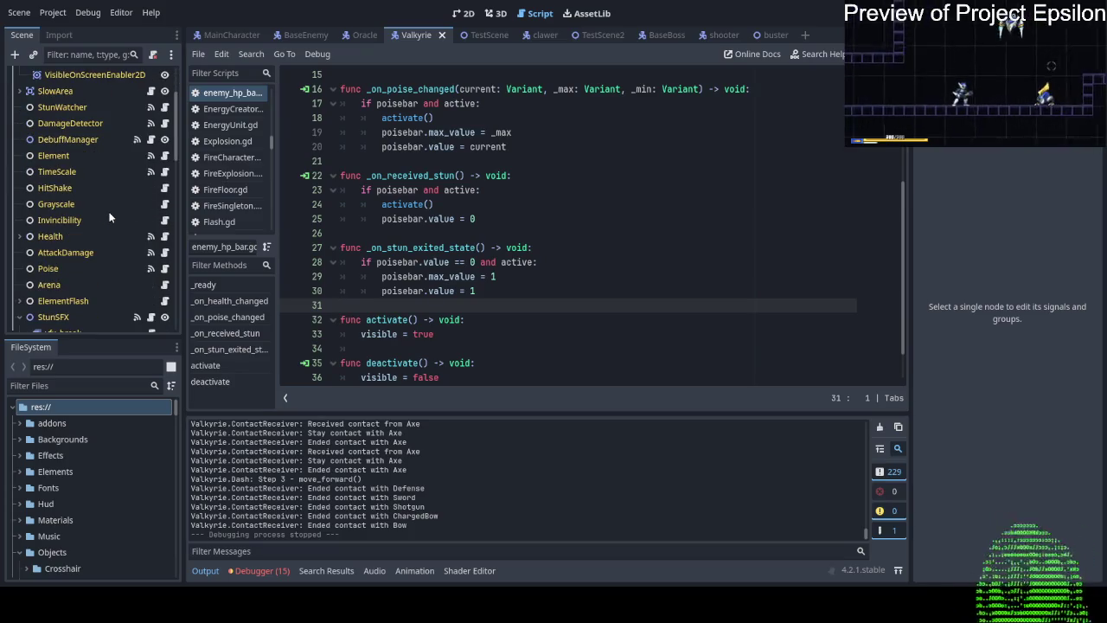
scroll(122, 216, down, 3)
scroll(121, 216, up, 6)
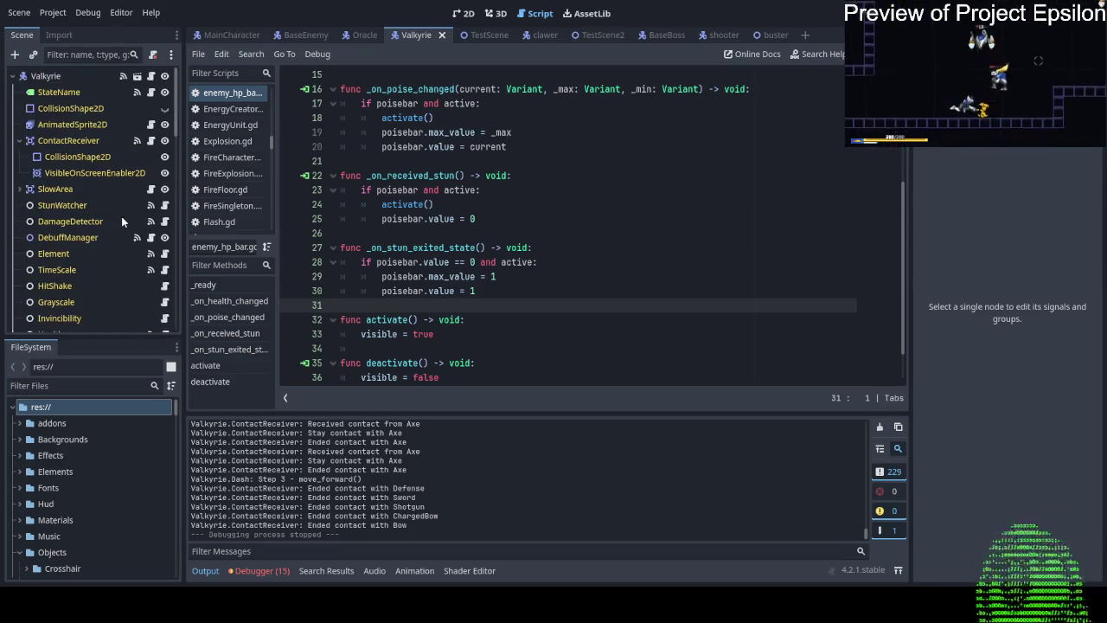
scroll(111, 216, down, 10)
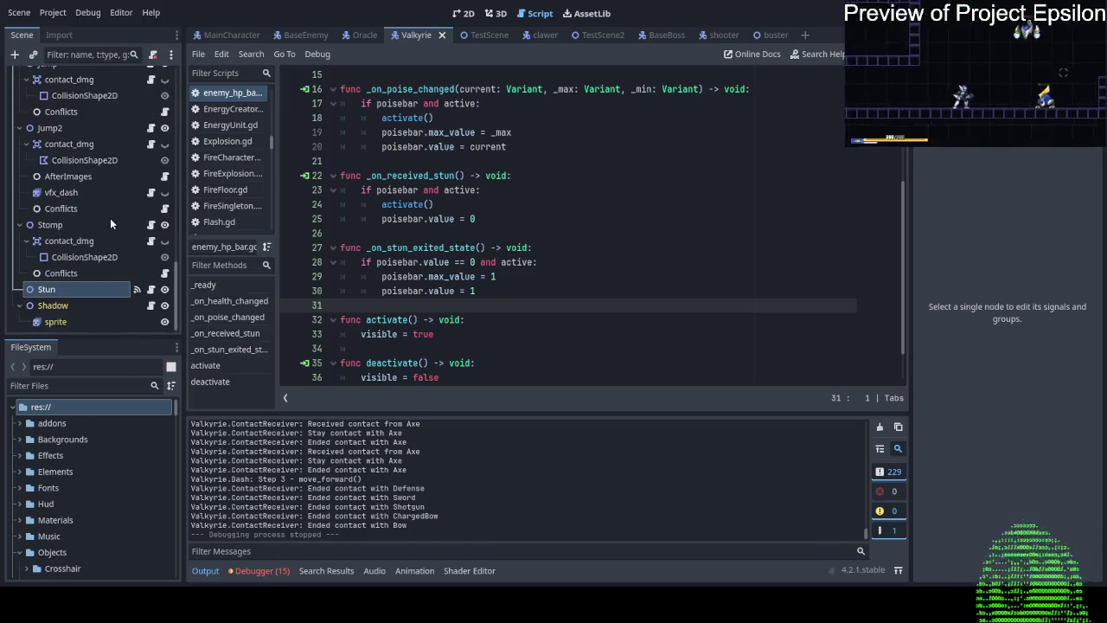
scroll(148, 286, up, 10)
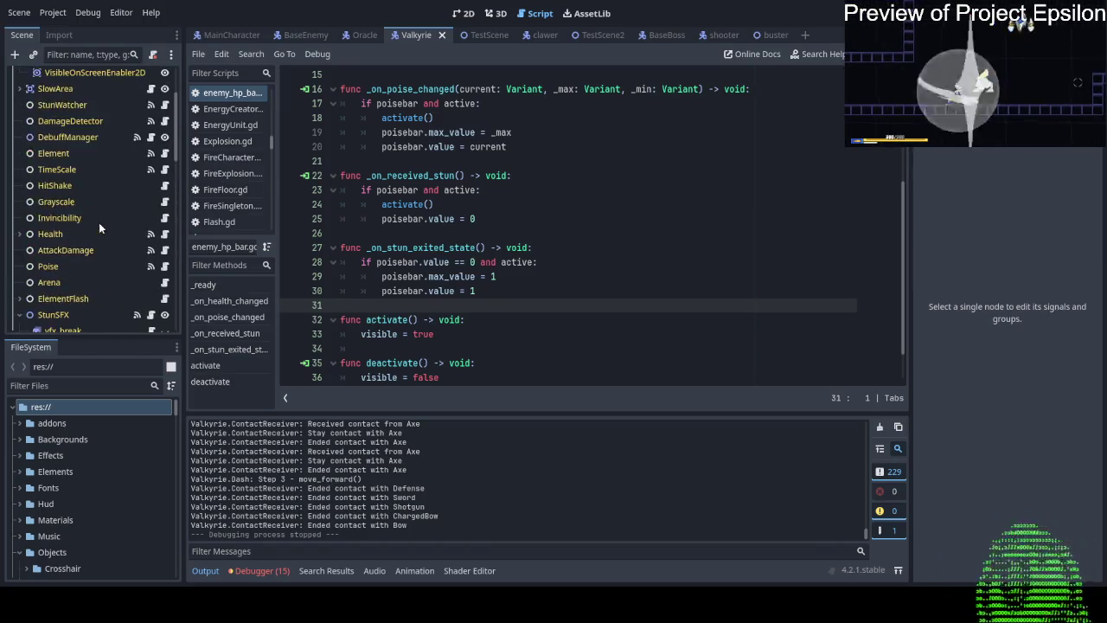
scroll(95, 264, down, 3)
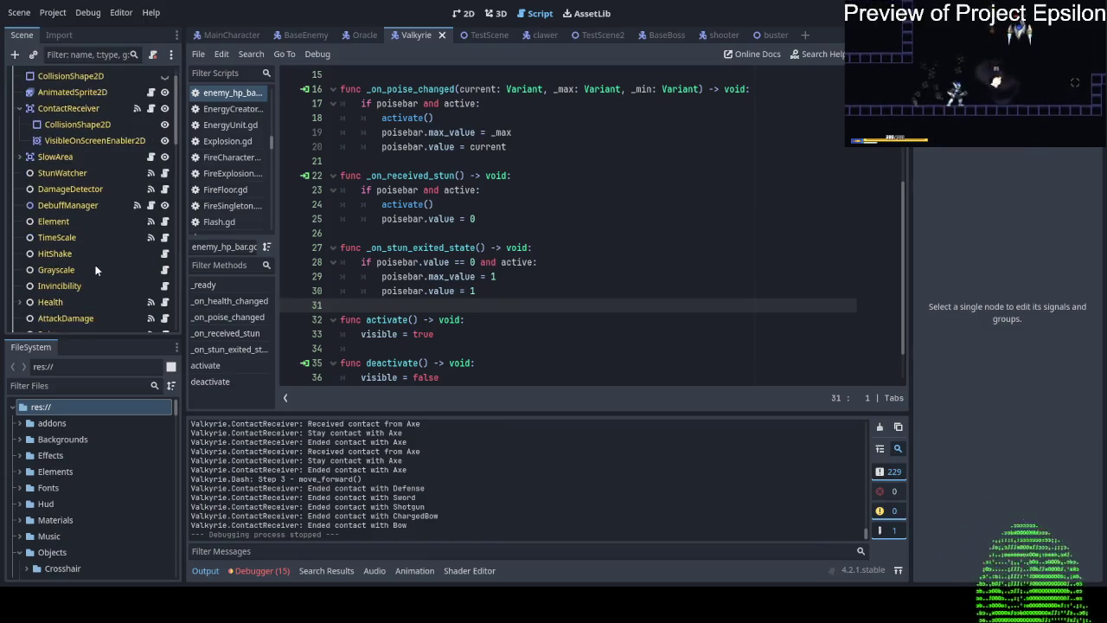
click(165, 268)
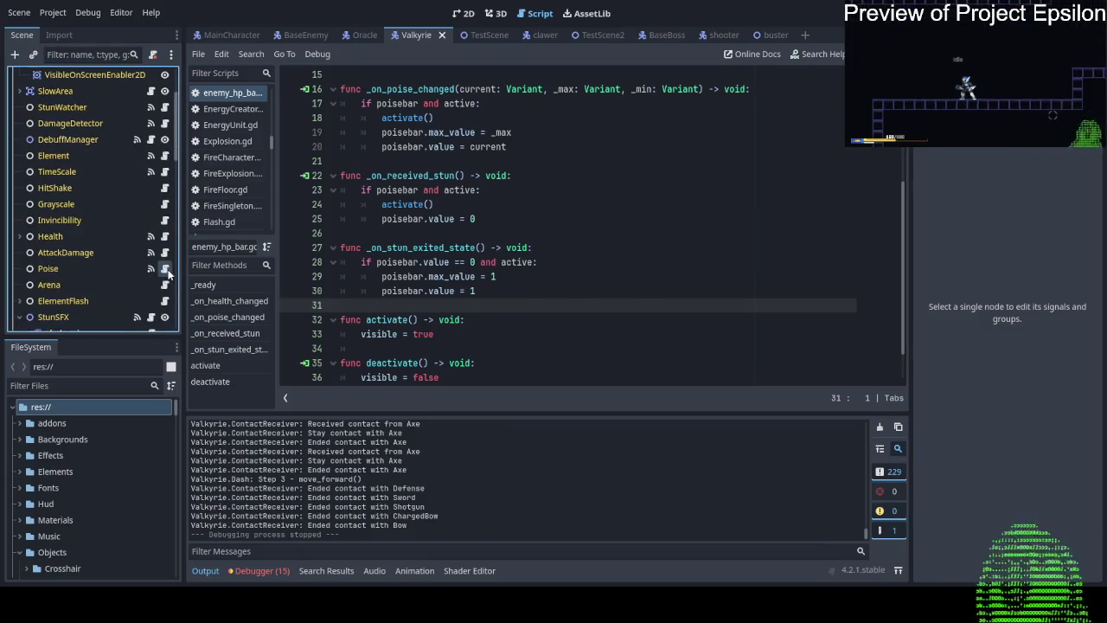
scroll(577, 242, down, 8)
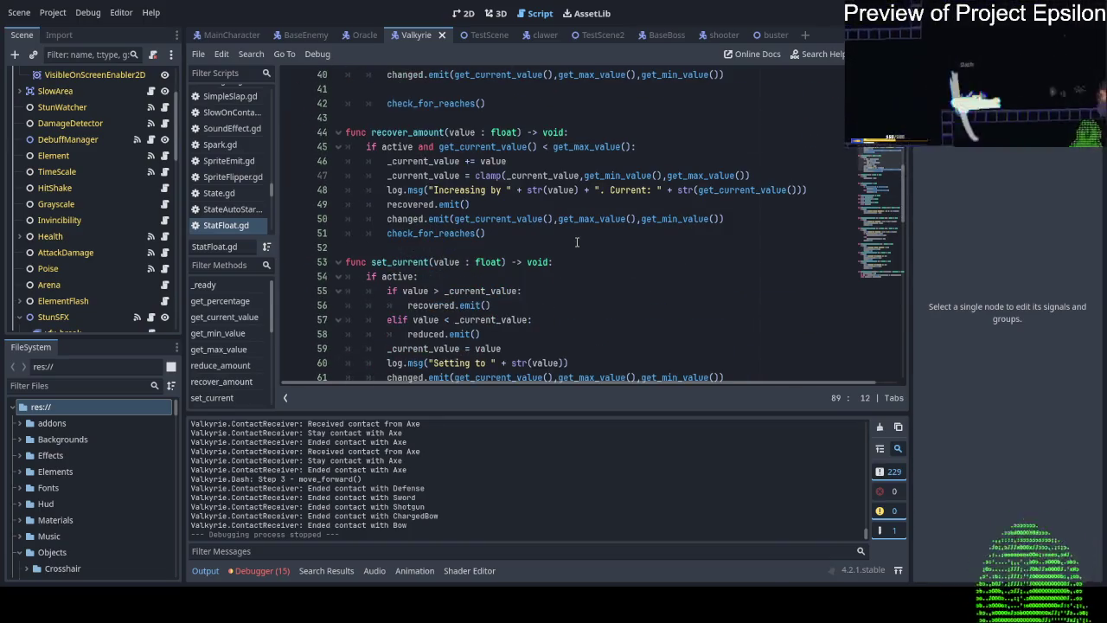
scroll(577, 242, down, 1)
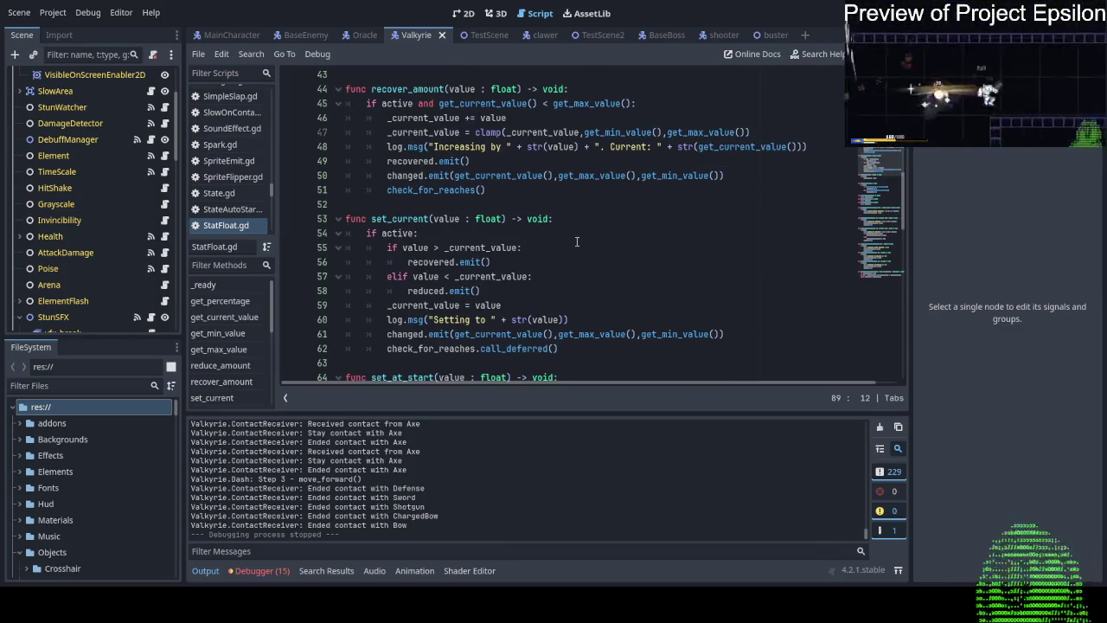
scroll(577, 242, down, 3)
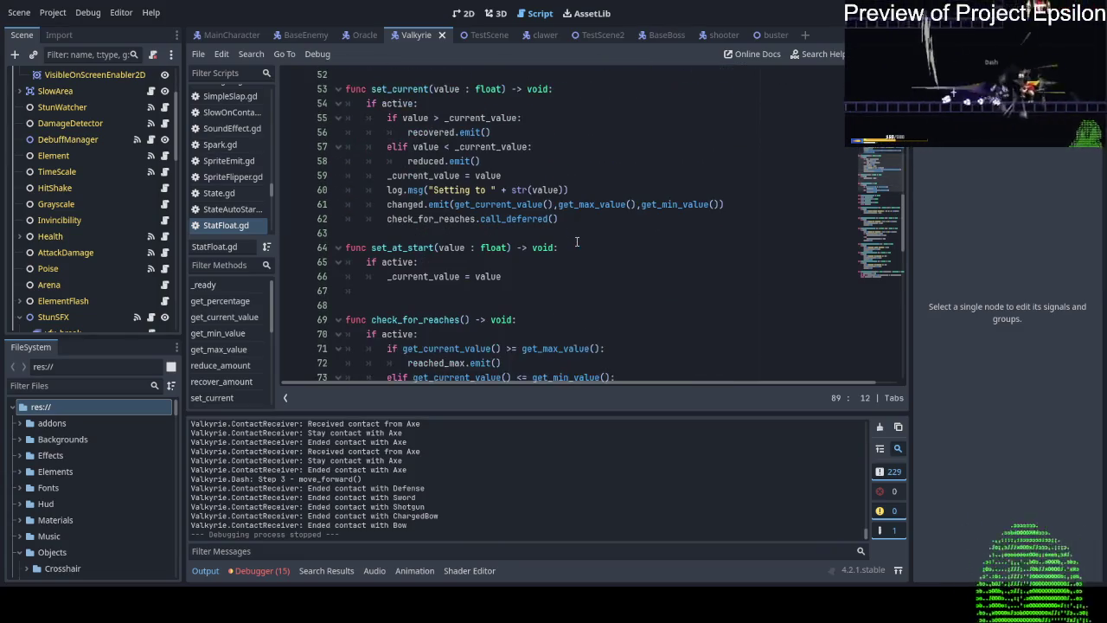
scroll(577, 242, up, 2)
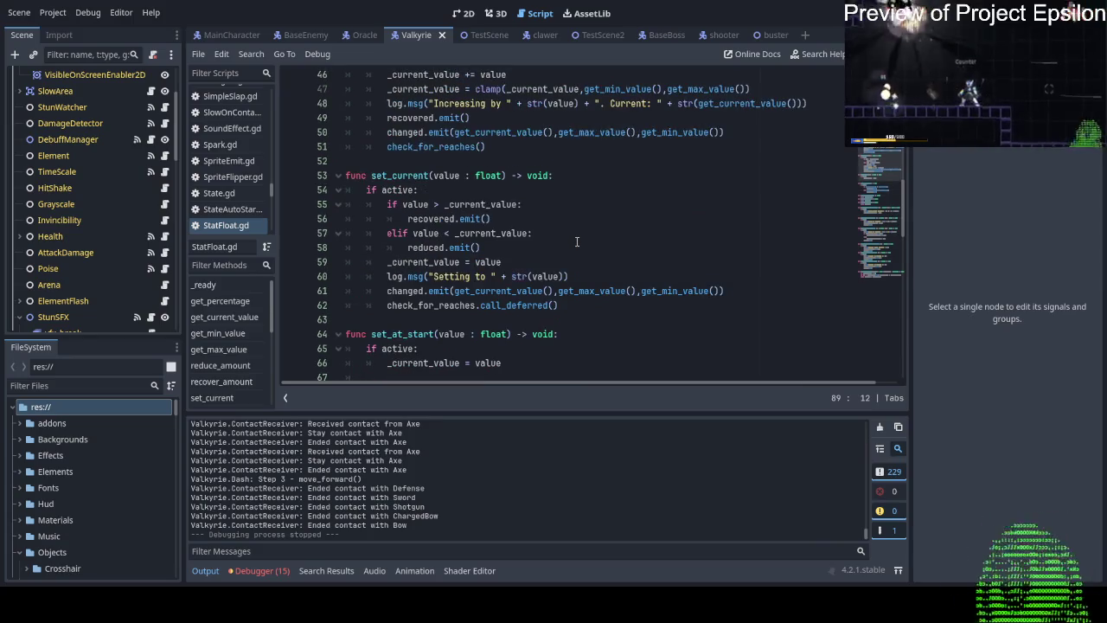
scroll(577, 243, up, 1)
scroll(577, 242, down, 10)
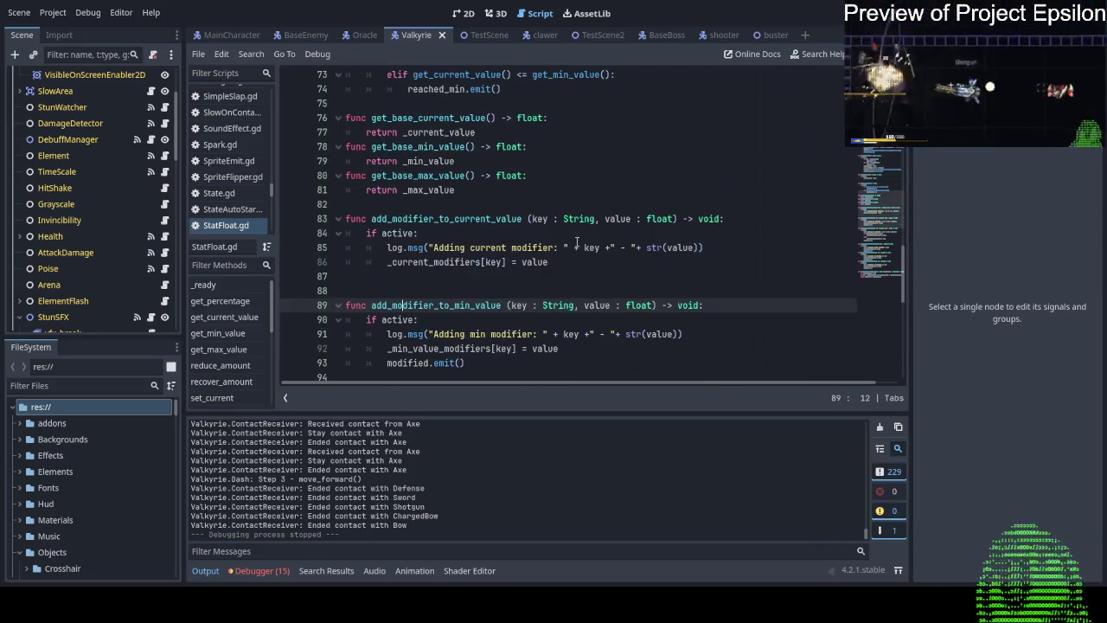
scroll(577, 243, down, 10)
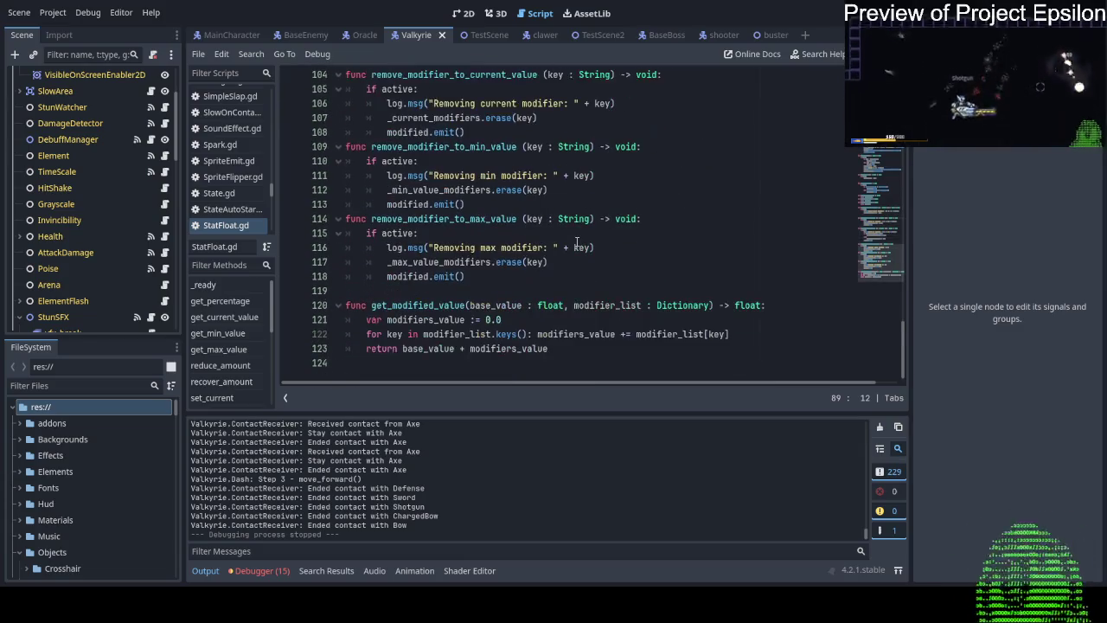
scroll(367, 247, up, 17)
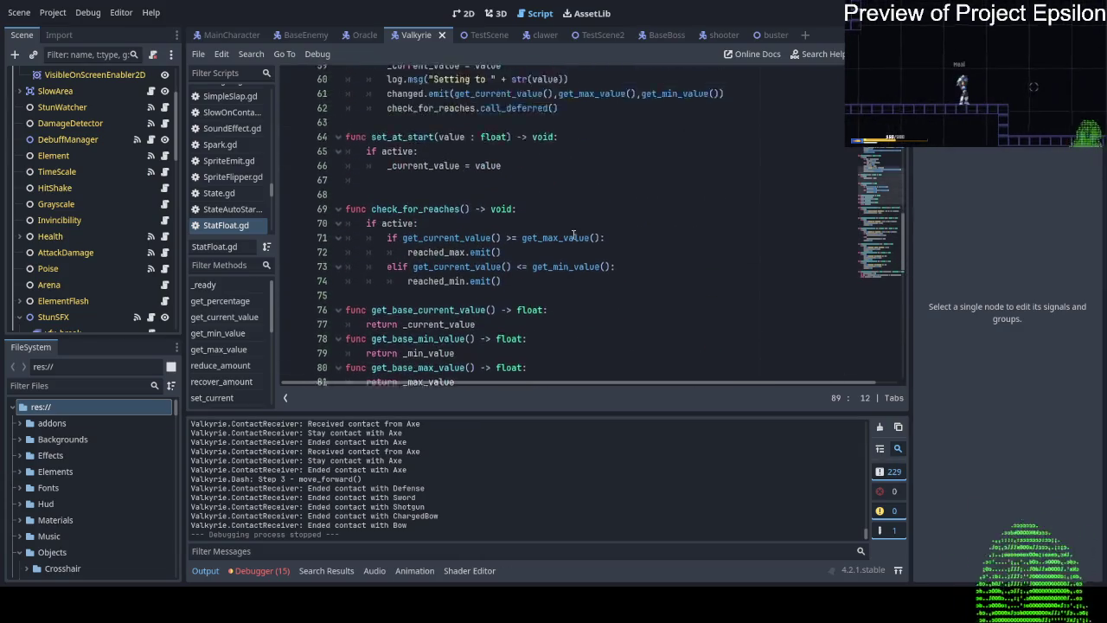
scroll(63, 251, down, 5)
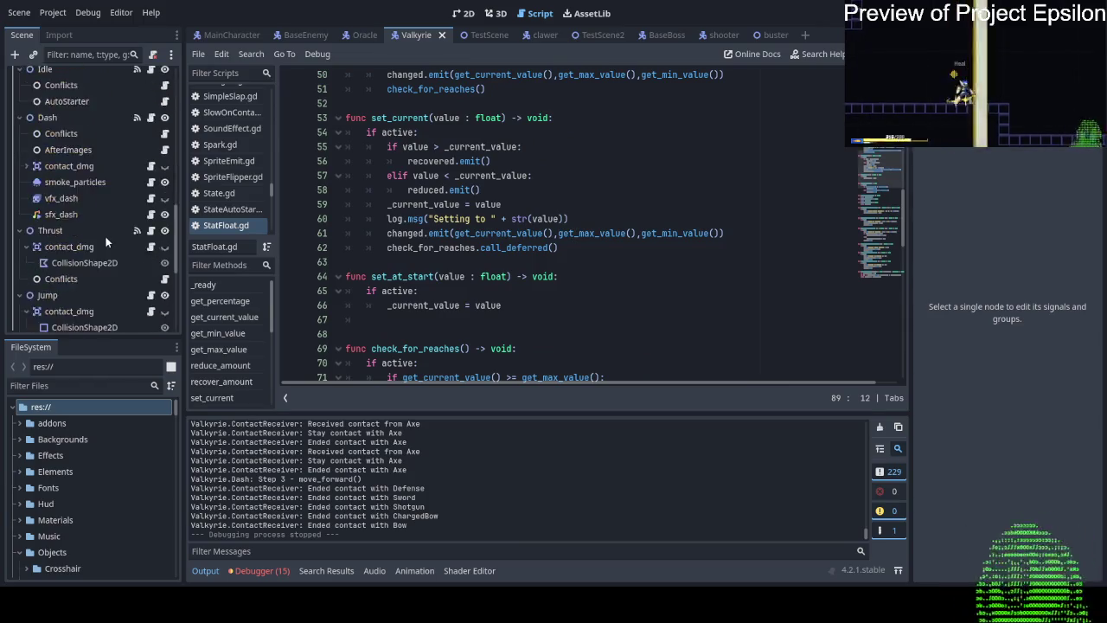
scroll(519, 233, down, 2)
scroll(519, 234, up, 3)
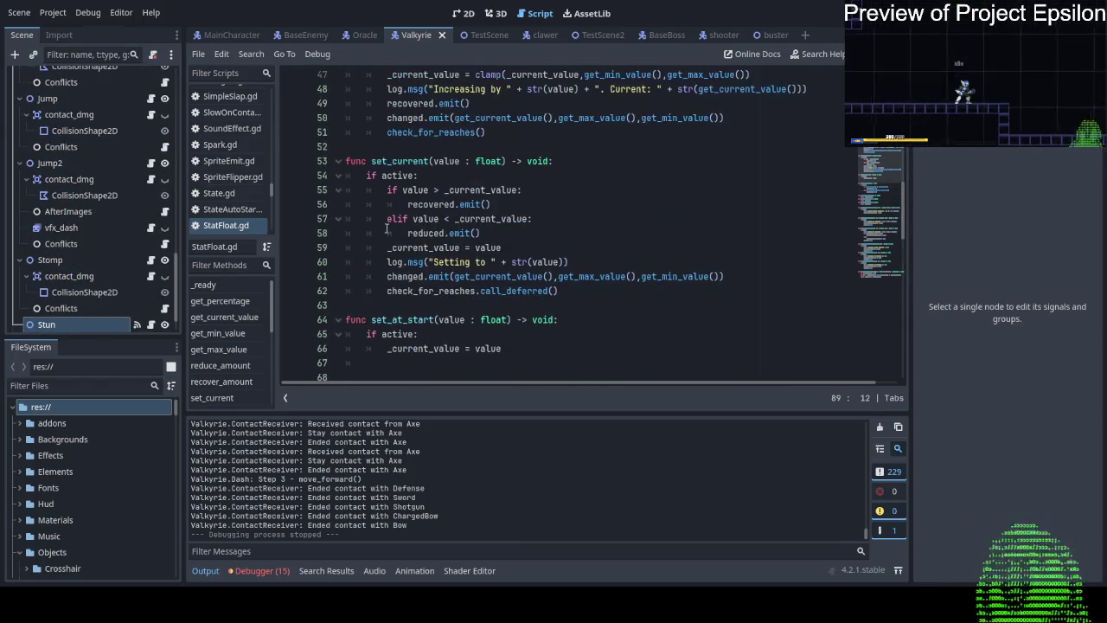
scroll(99, 228, up, 15)
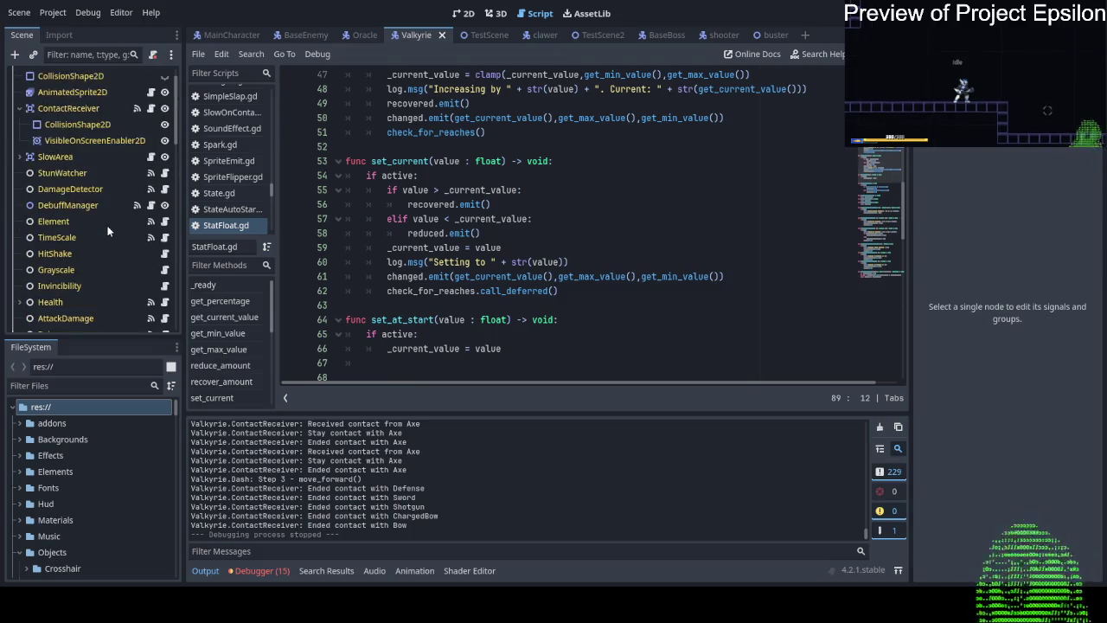
scroll(475, 219, up, 5)
scroll(475, 219, up, 1)
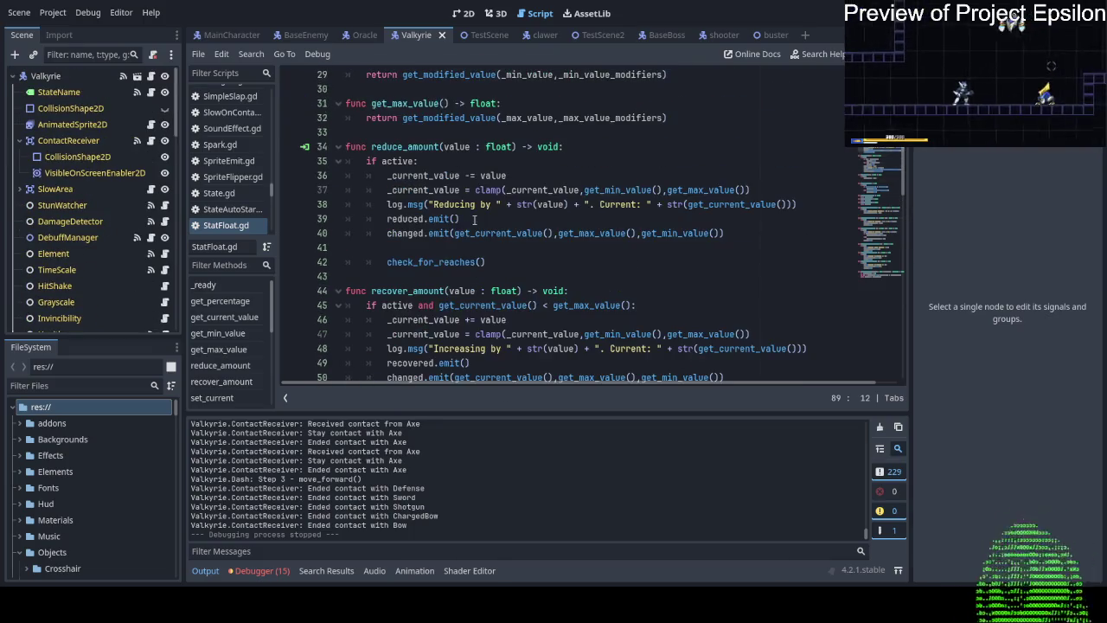
scroll(474, 220, up, 3)
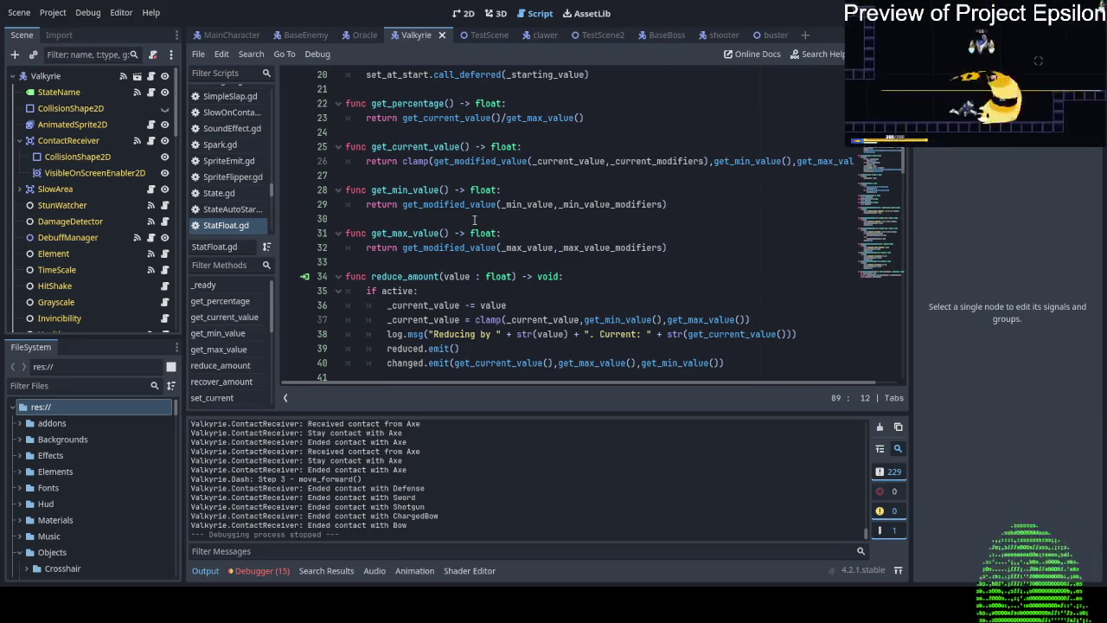
scroll(474, 219, down, 5)
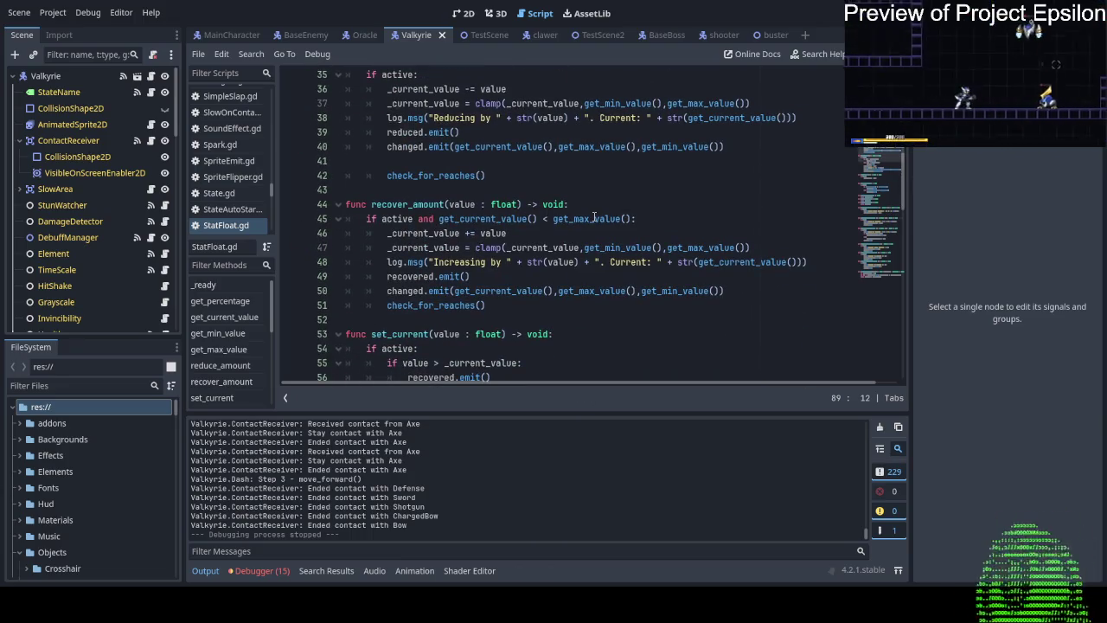
scroll(594, 217, up, 5)
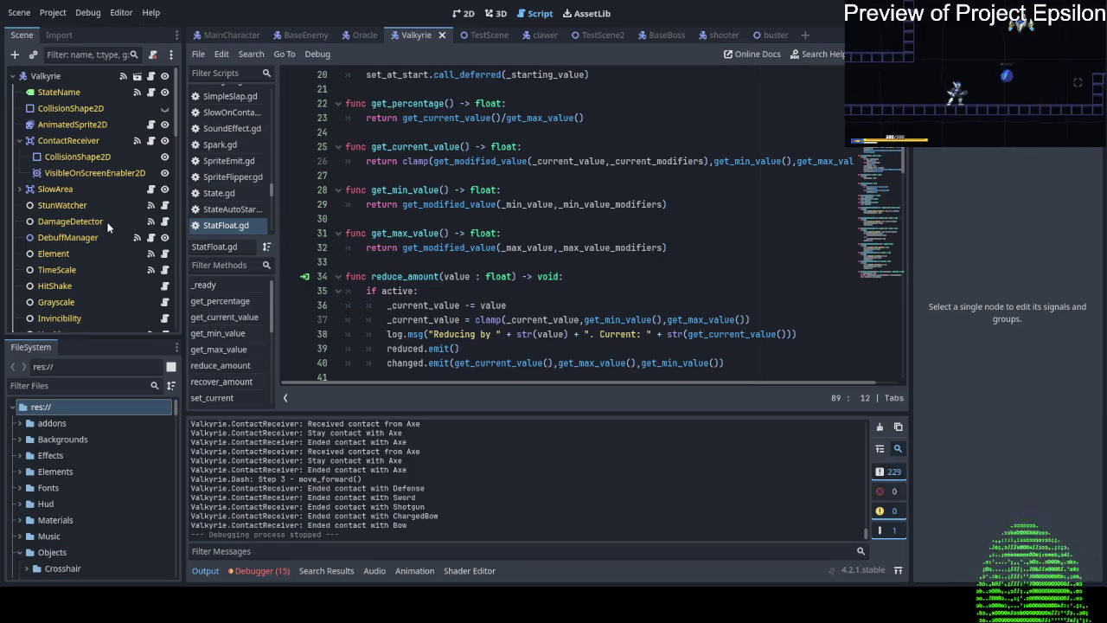
Check the signals of StunWatcher, DamageDetector, Element, TimeScale, HitShake, Invincibility, Health and AttackDamage.
click(65, 205)
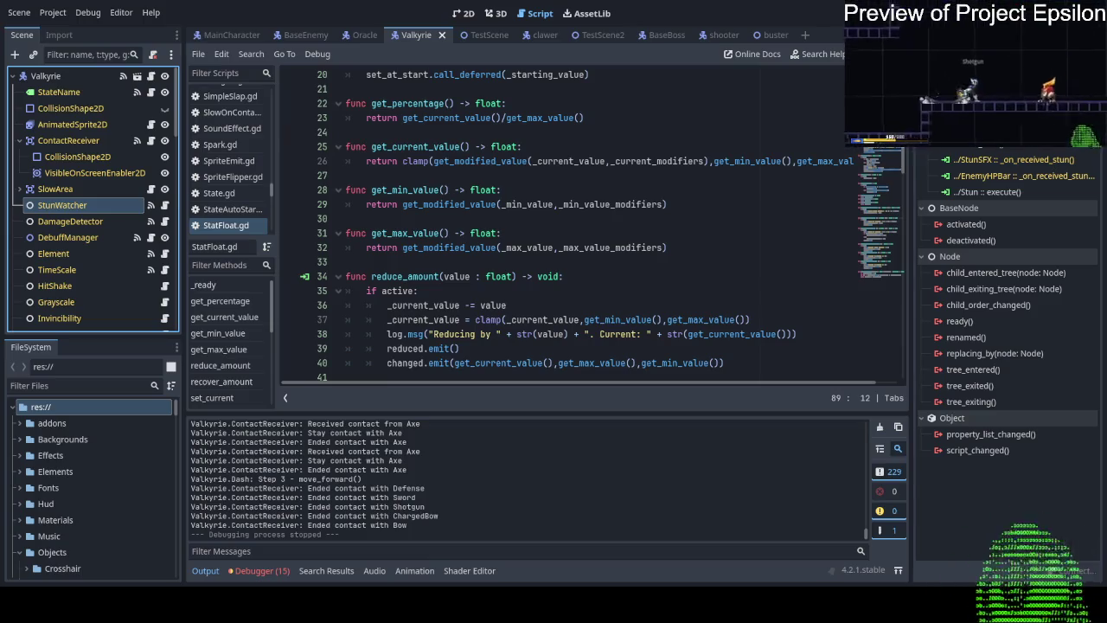
click(76, 221)
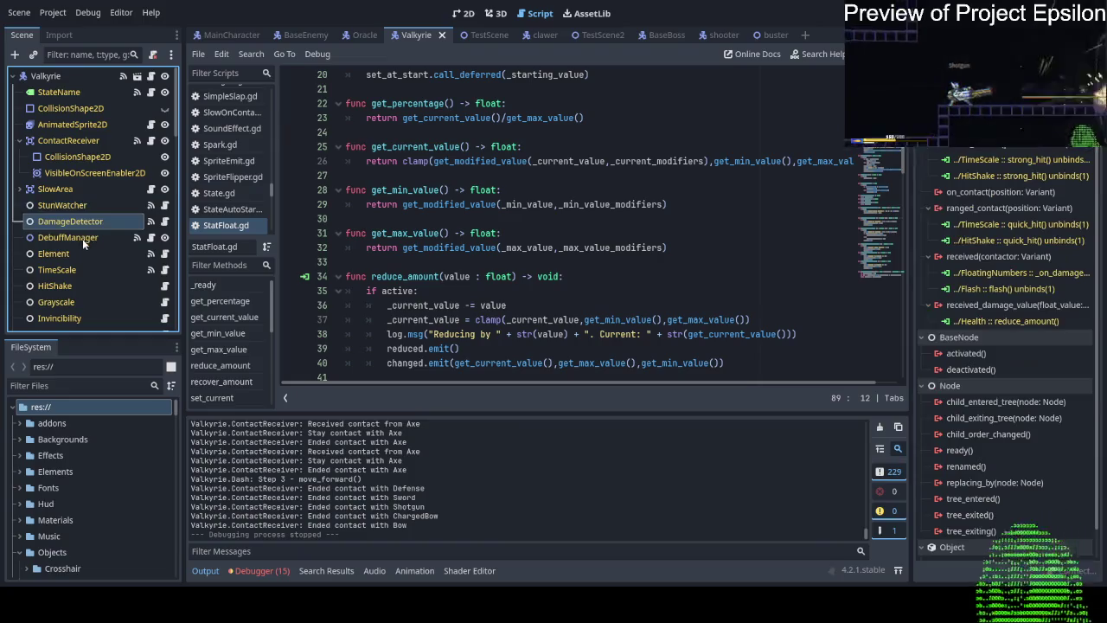
click(77, 253)
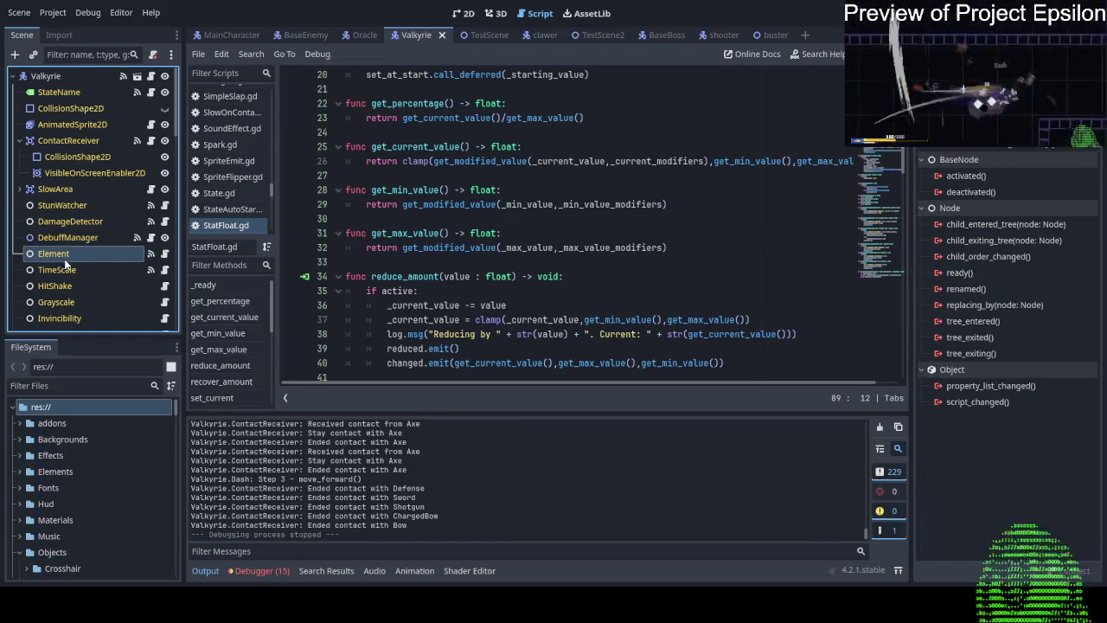
click(68, 269)
click(74, 284)
scroll(73, 288, down, 1)
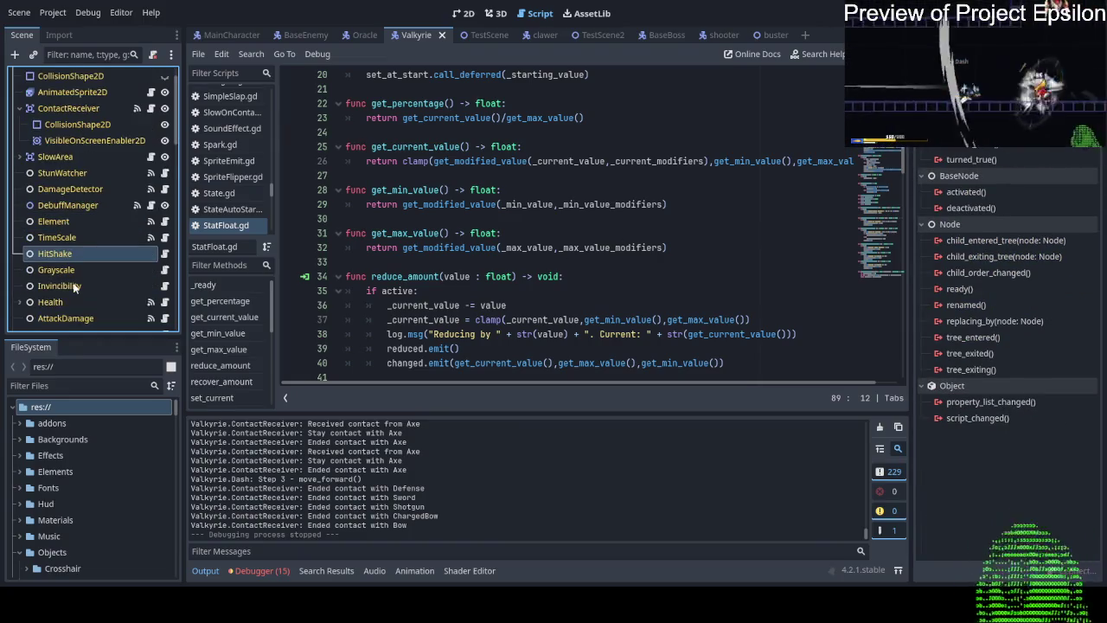
click(74, 285)
scroll(68, 264, down, 2)
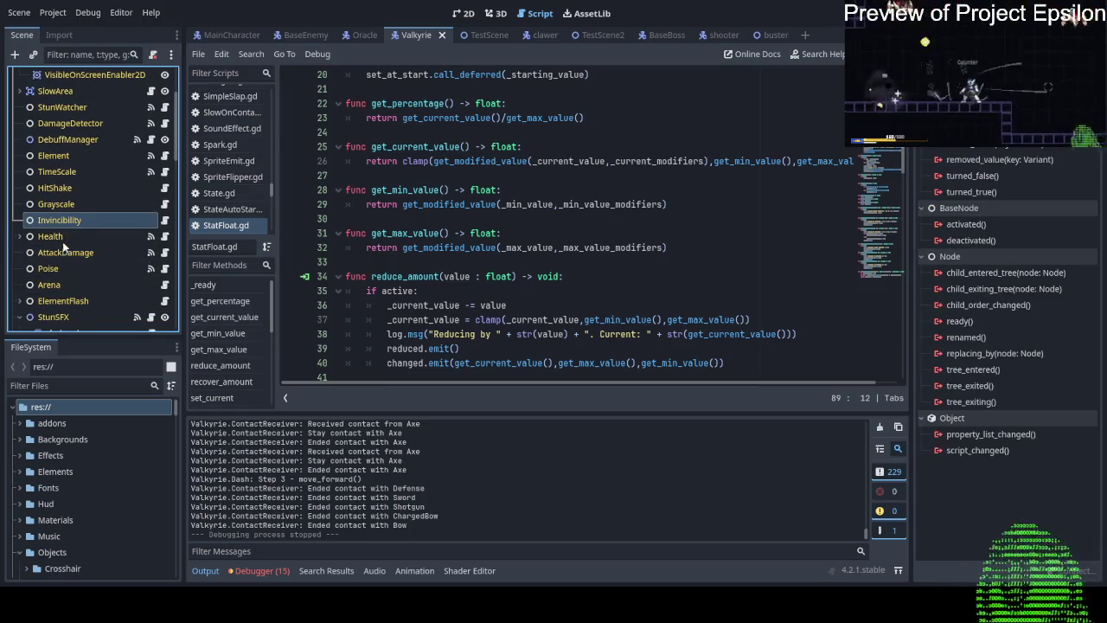
click(60, 237)
click(67, 252)
Inspect the signals of Poise, Arena, ElementFlash, vfx_break, sfx_break and StunSFX.
click(70, 269)
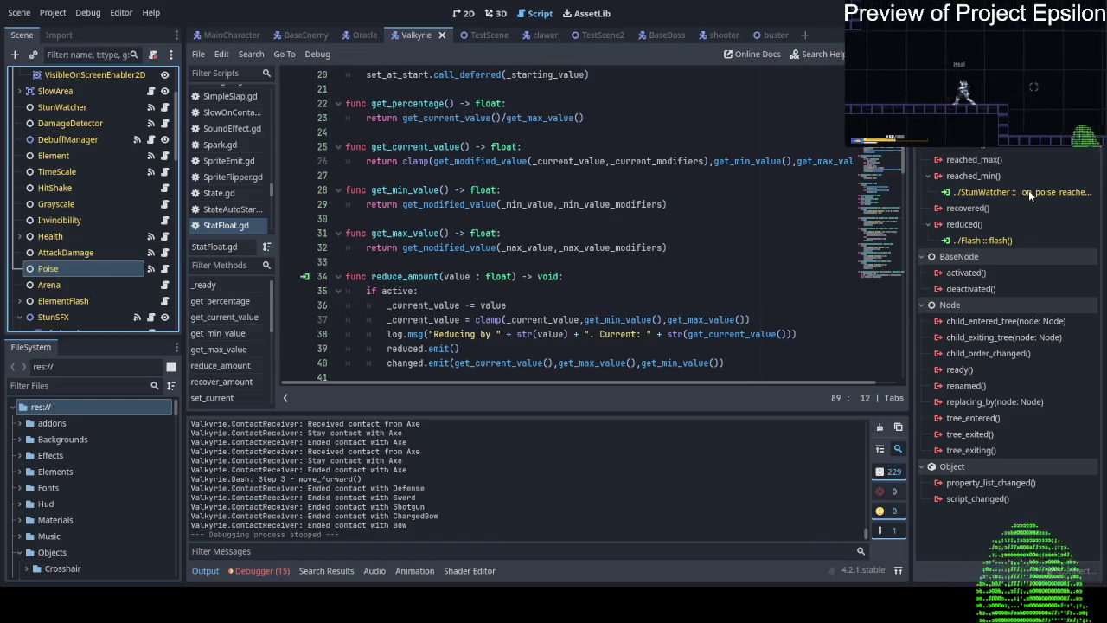
scroll(75, 269, down, 1)
scroll(75, 269, up, 1)
click(84, 288)
click(84, 297)
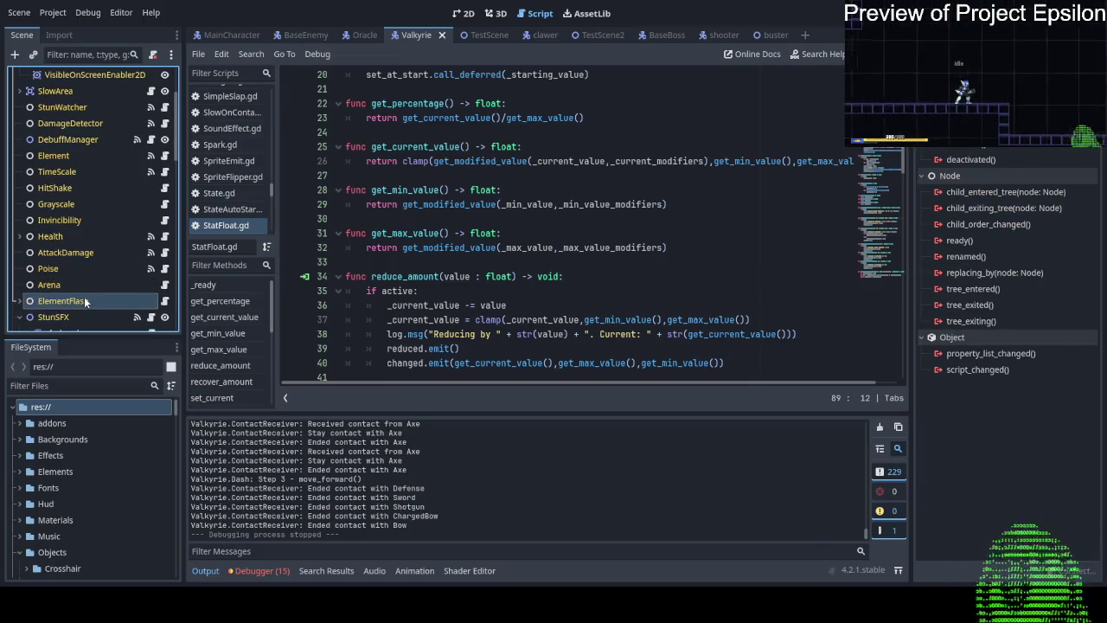
scroll(84, 297, down, 1)
click(77, 301)
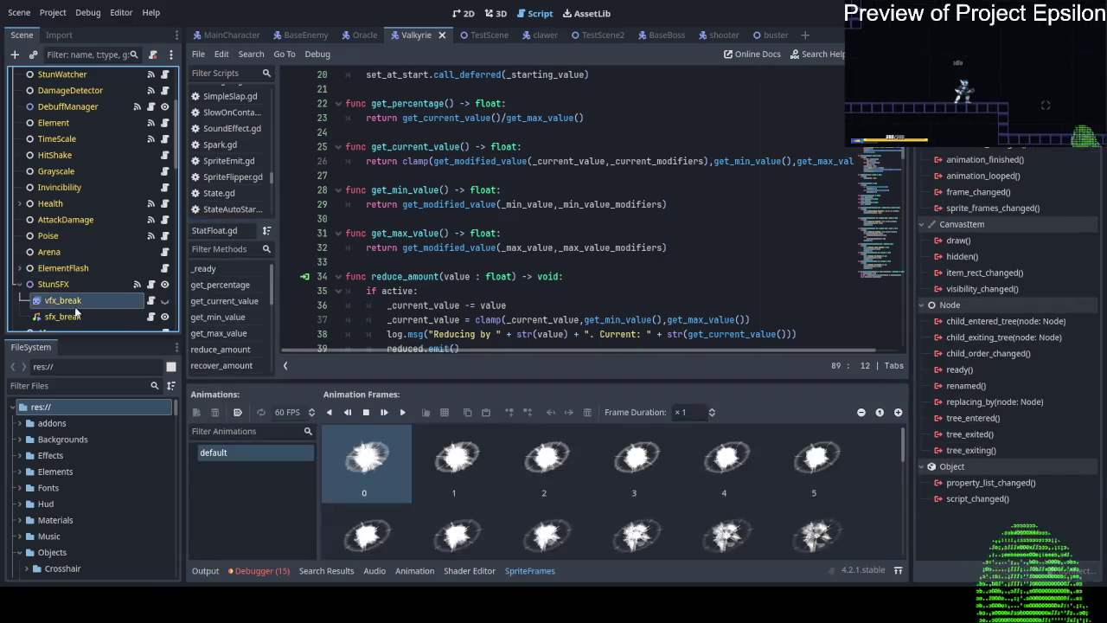
click(77, 318)
click(71, 285)
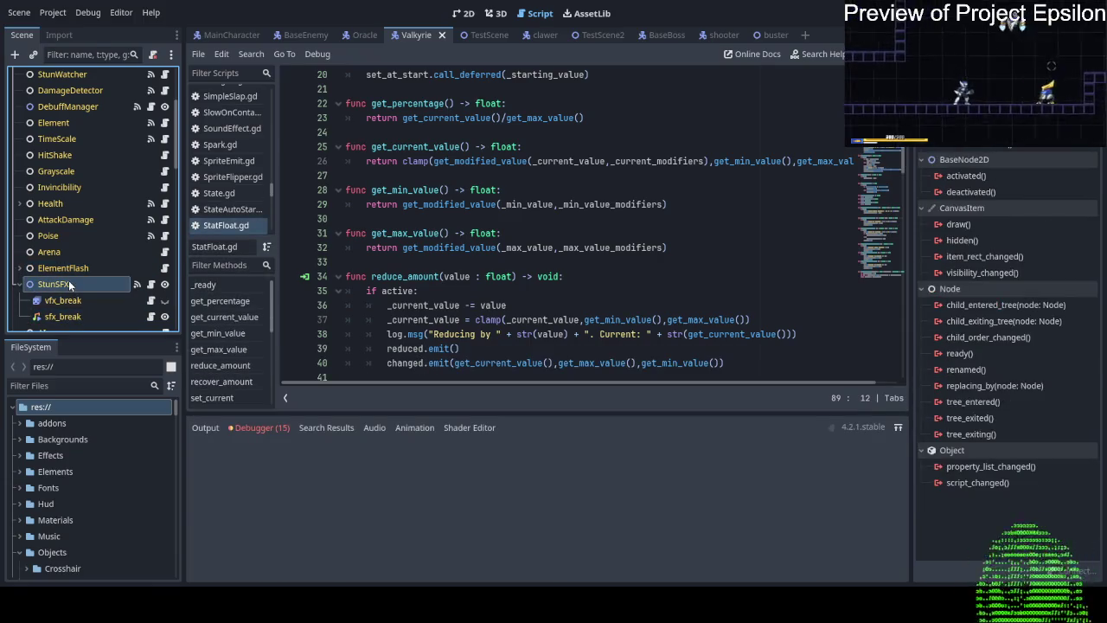
Scroll down to the Stun state and show its signal connections.
scroll(64, 260, down, 3)
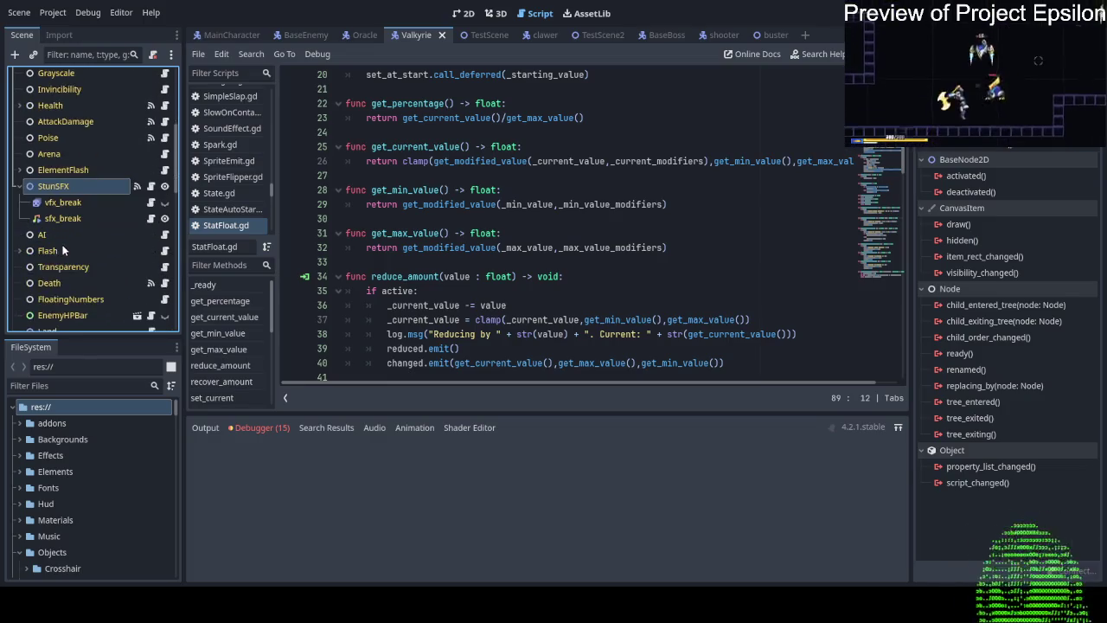
scroll(84, 240, down, 1)
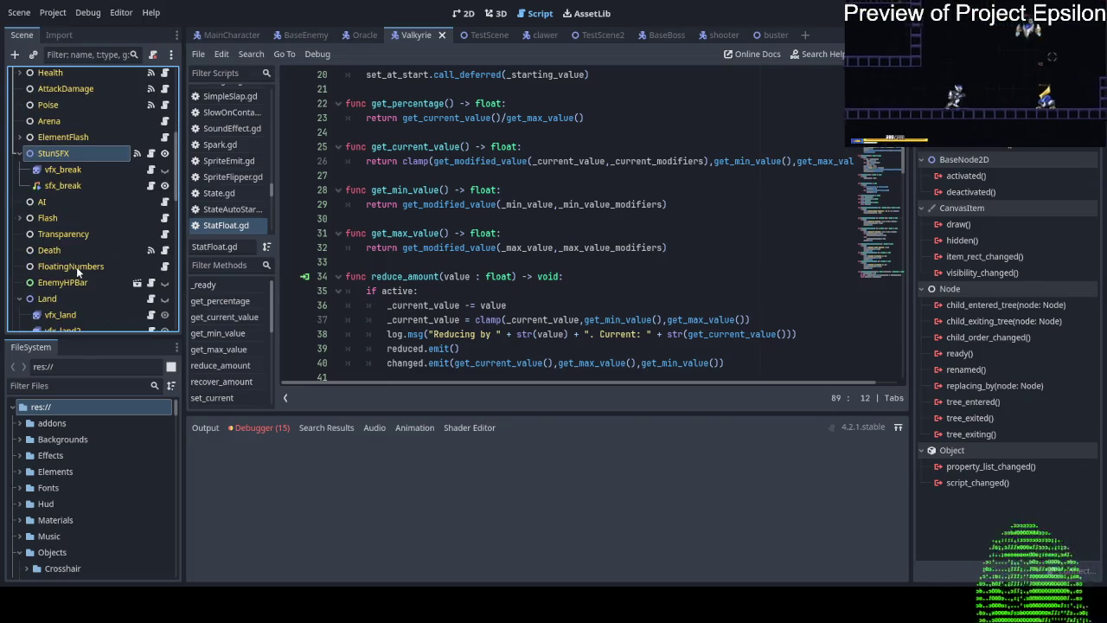
scroll(77, 266, down, 4)
scroll(76, 267, down, 10)
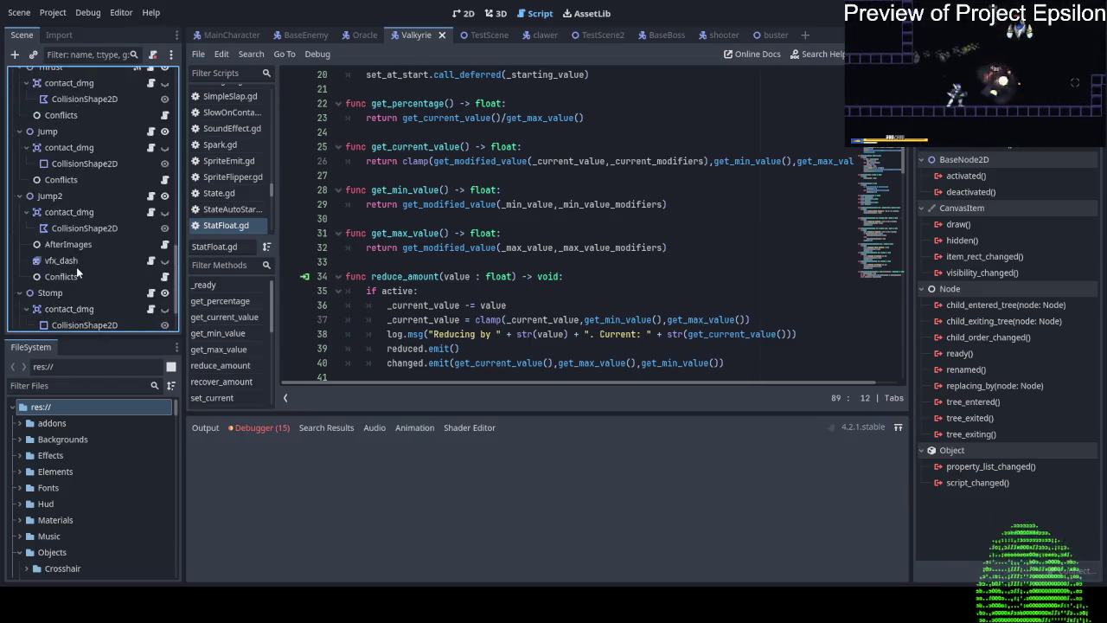
scroll(76, 270, down, 2)
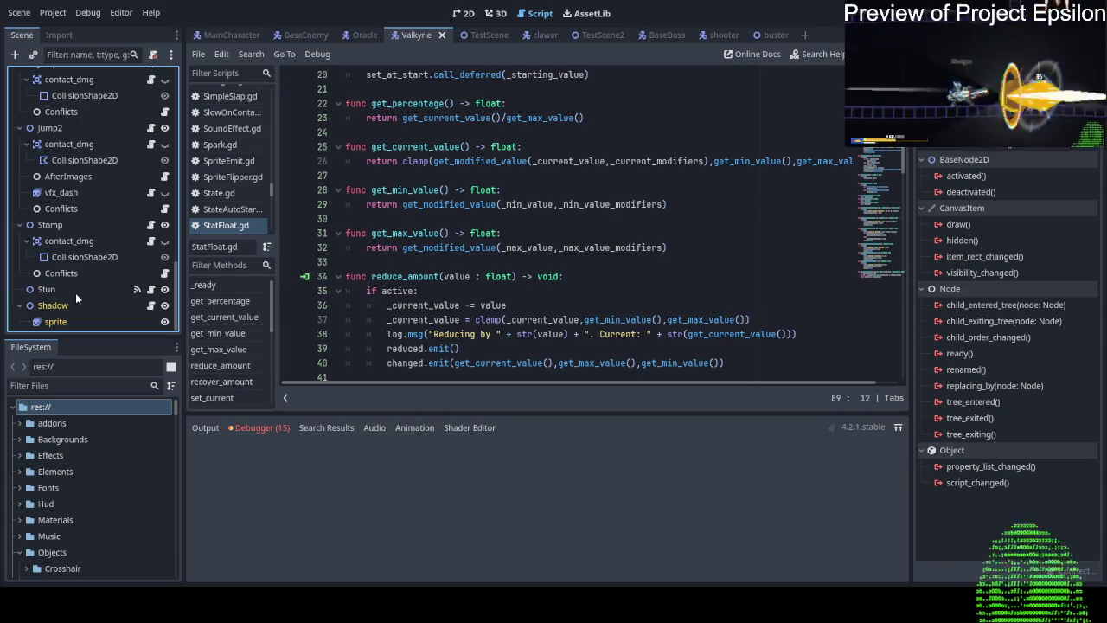
click(75, 292)
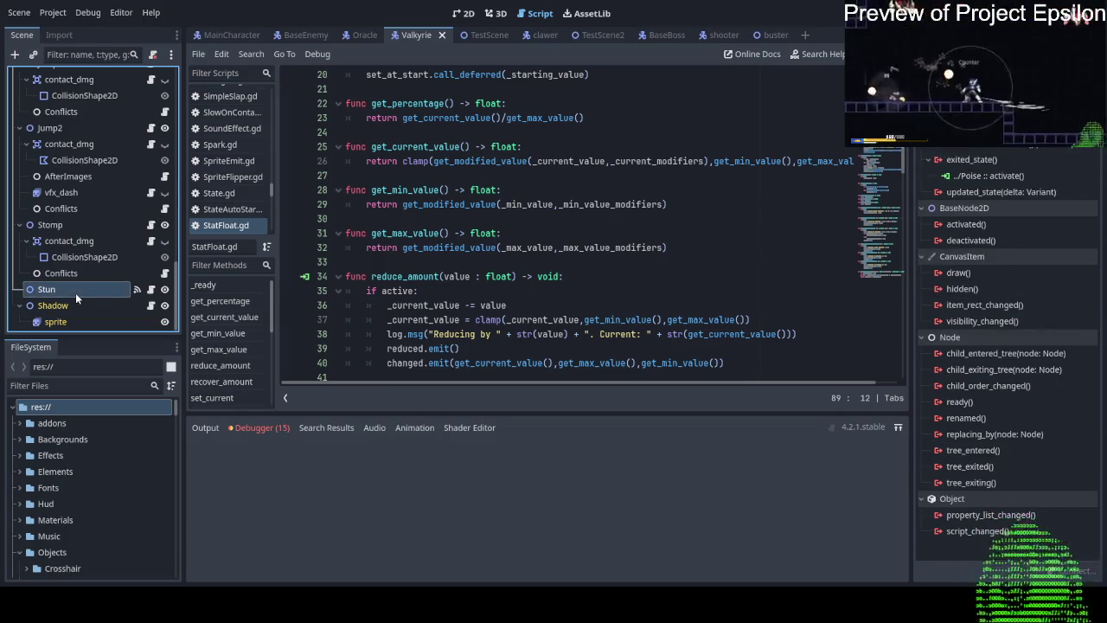
Connect Stun's exited_state to Poise.recover_amount with bind 0, save, and run the game.
click(1010, 160)
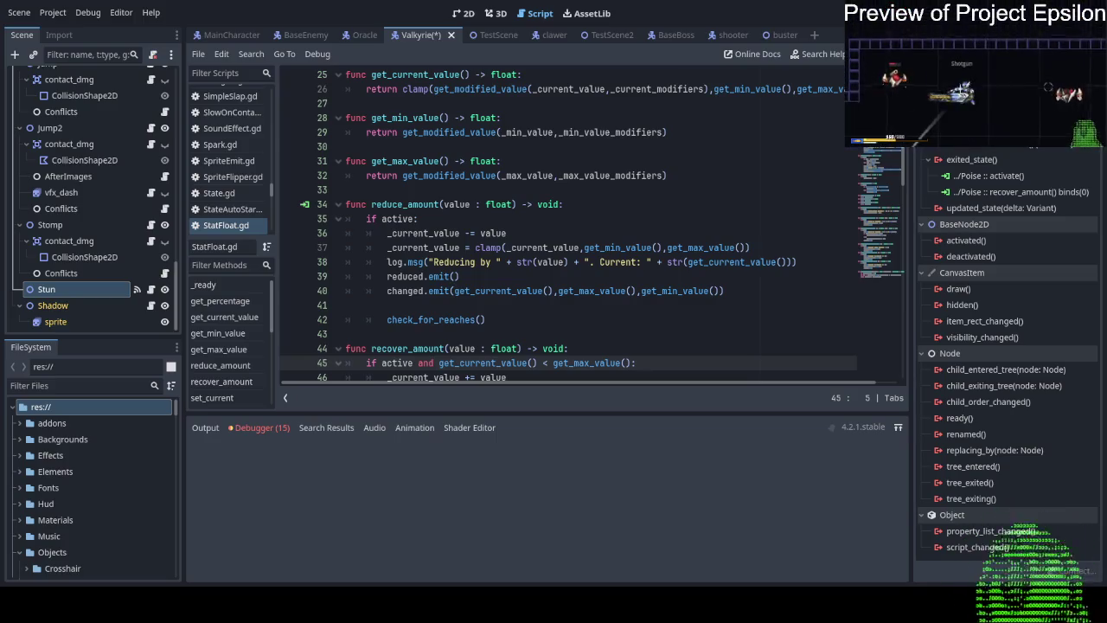
key(ctrl+s)
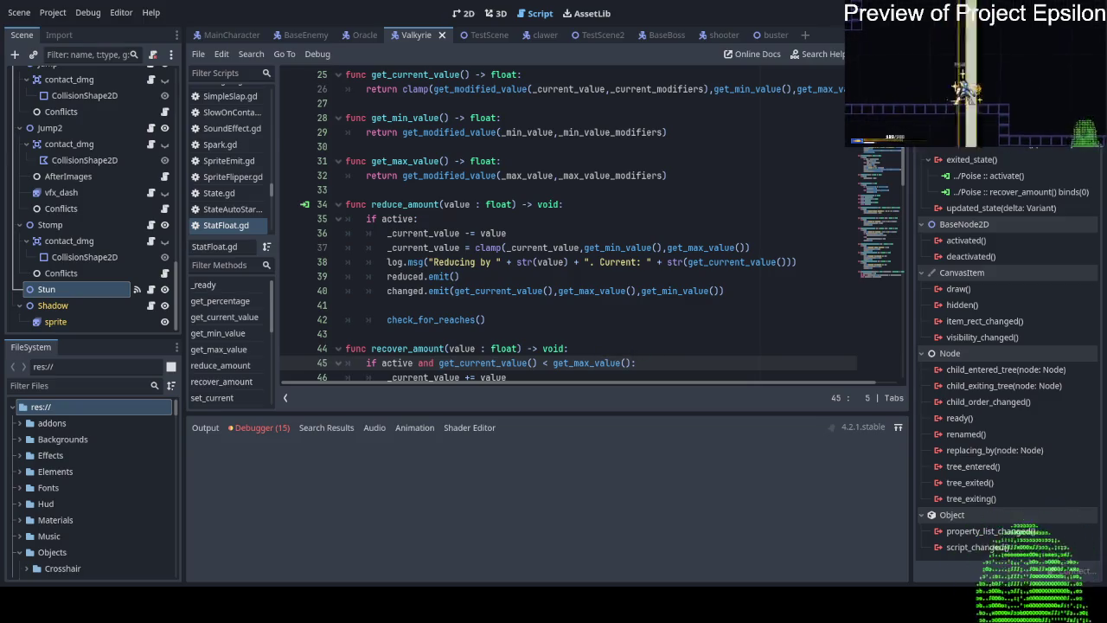
key(F5)
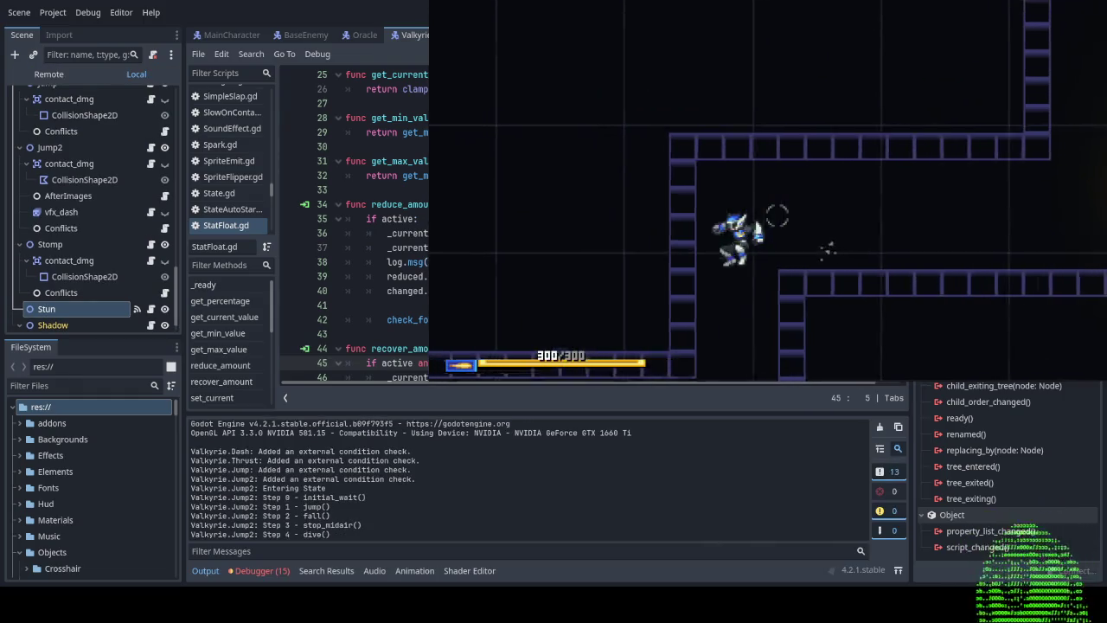
Run right into the arena and shoot the Valkyrie while jumping.
key(d)
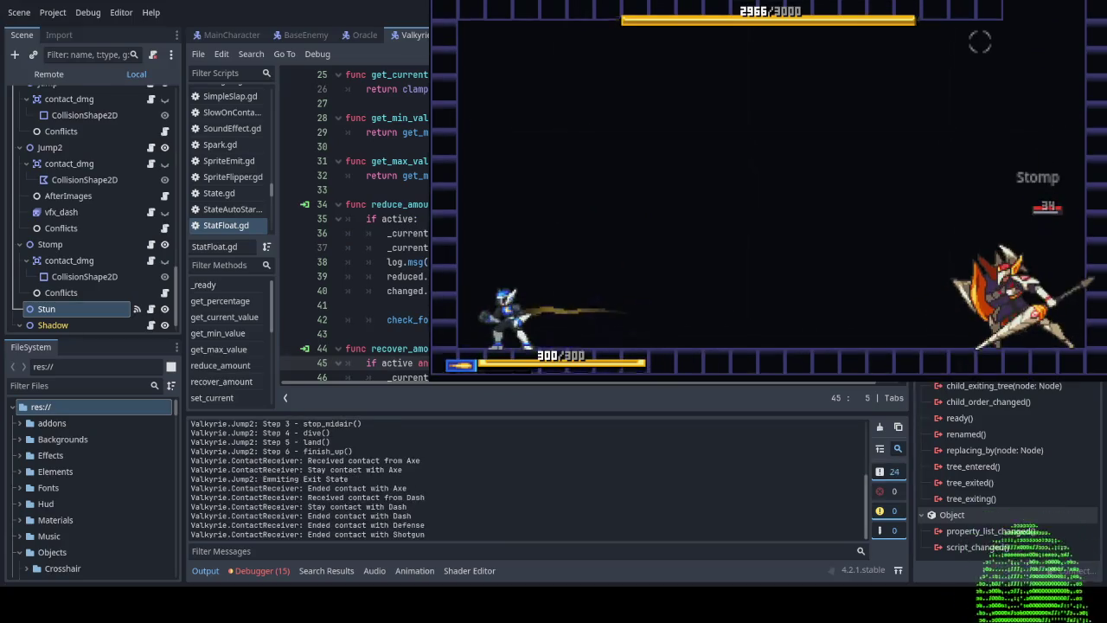
key(d)
click(861, 186)
key(space)
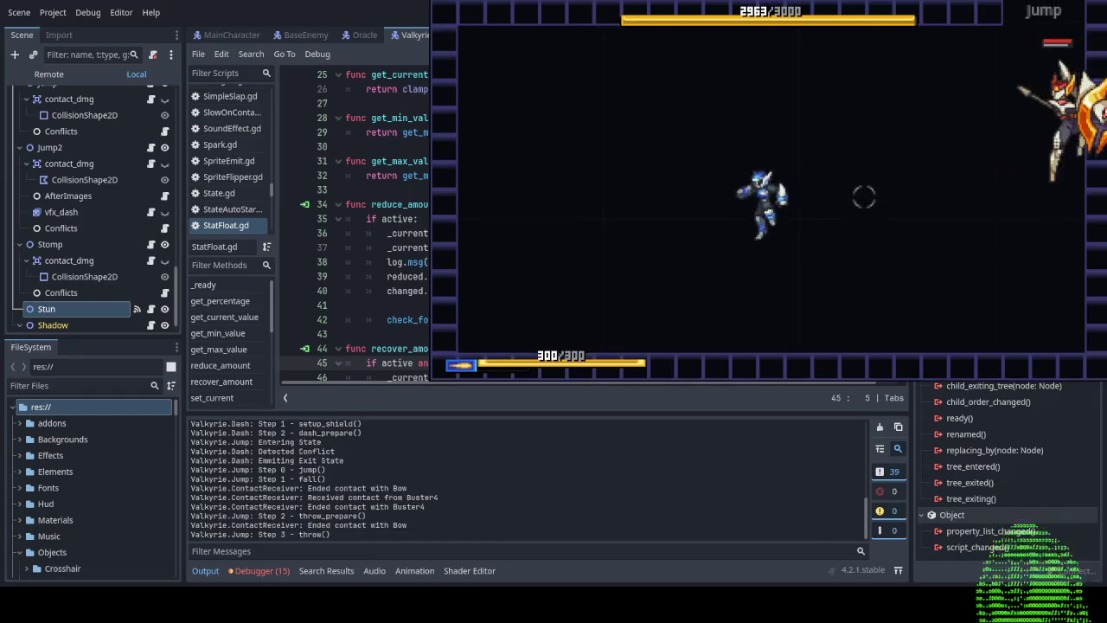
key(d)
click(865, 199)
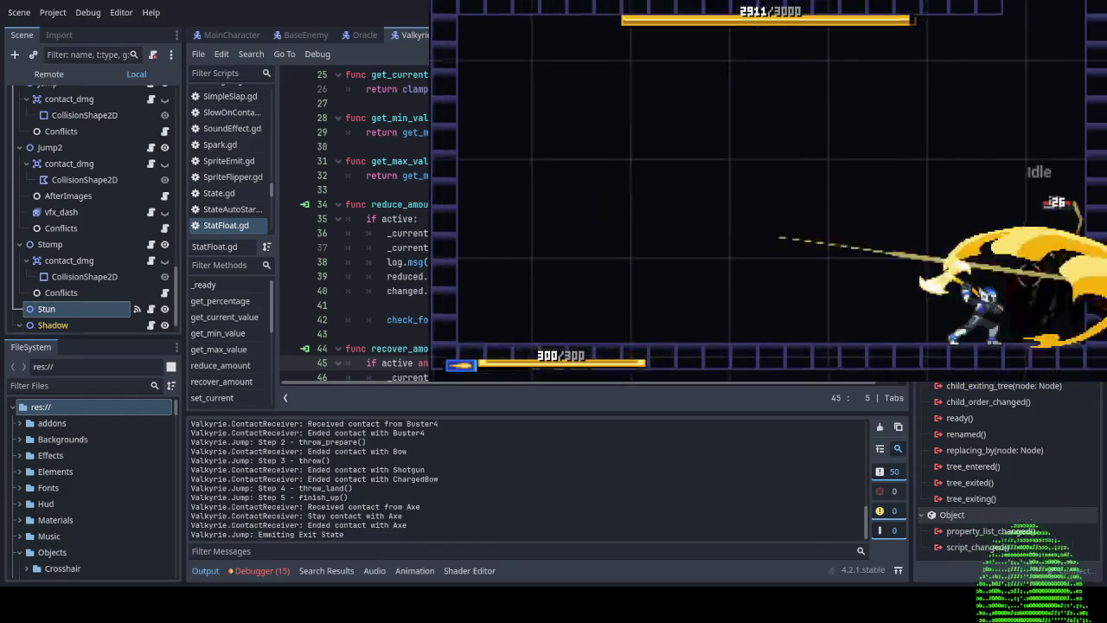
key(space)
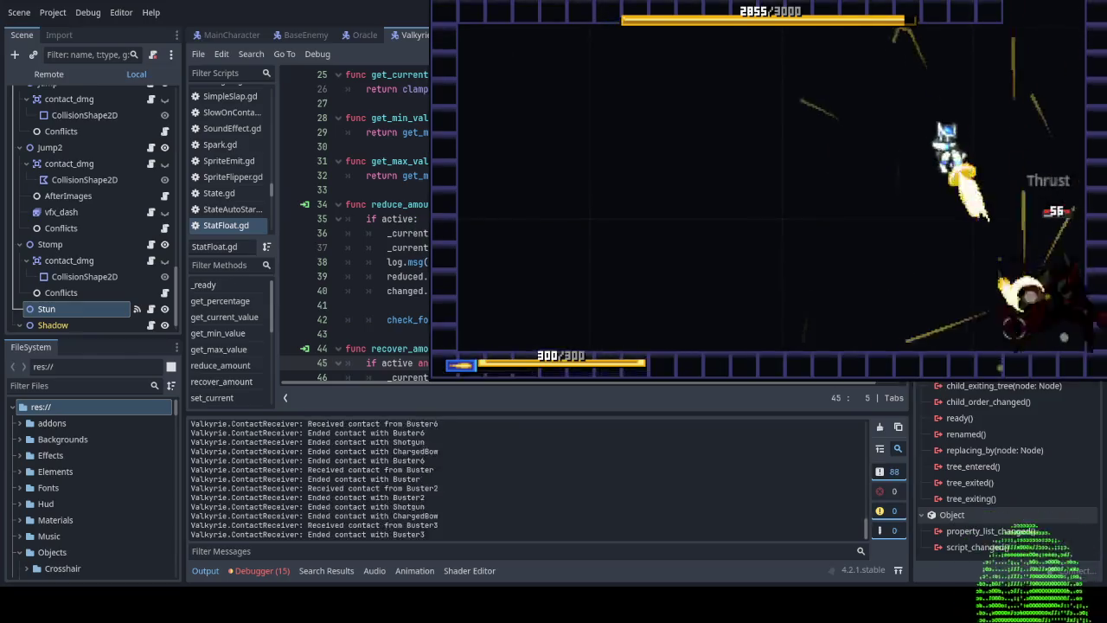
Keep dodging and shooting the boss down to 2667/3000 HP, then stop the game.
key(a)
click(987, 258)
key(d)
click(992, 194)
click(991, 194)
key(a)
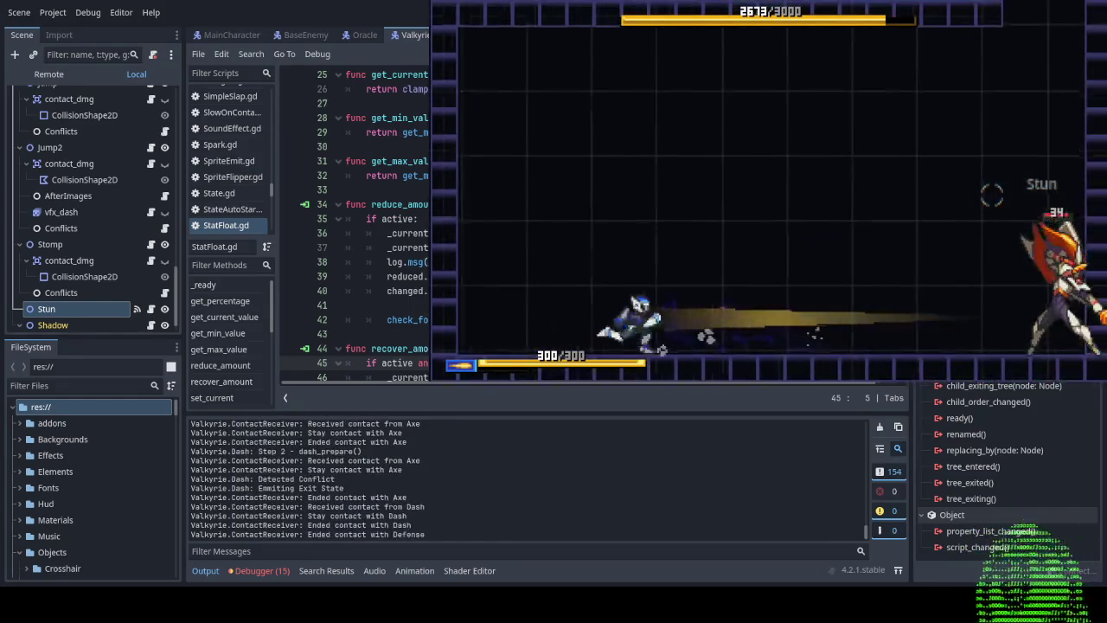
key(d)
click(984, 321)
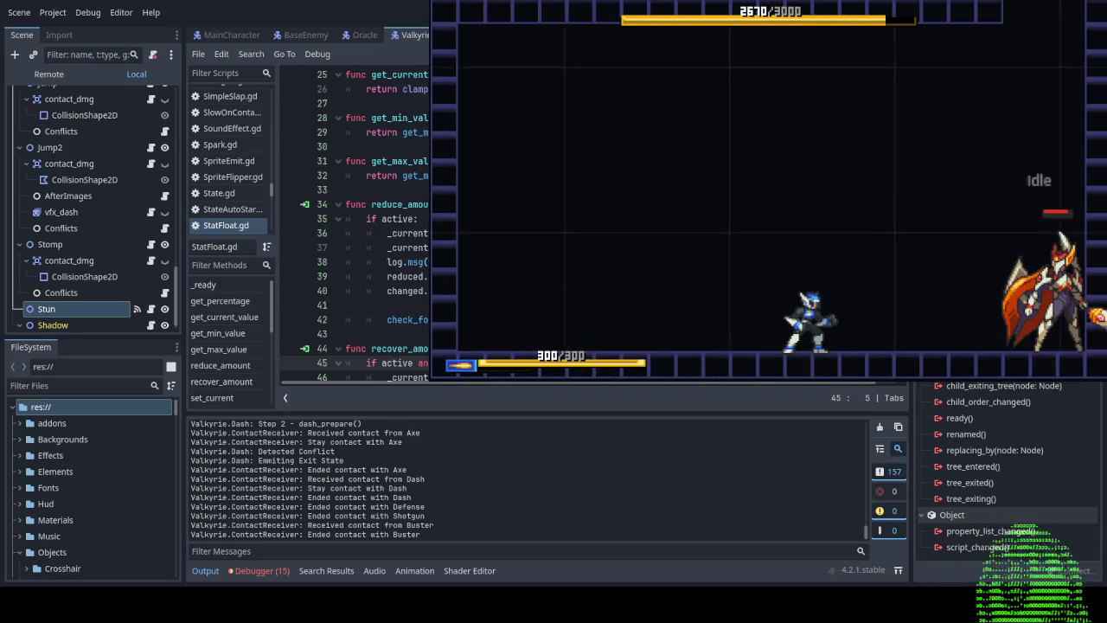
click(1038, 97)
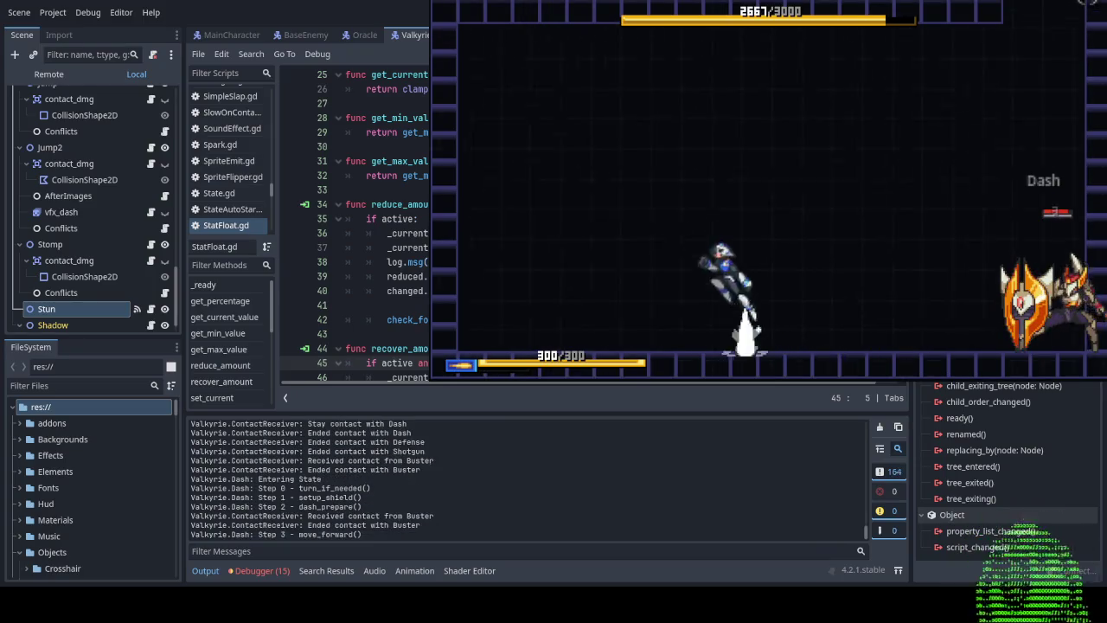
key(F8)
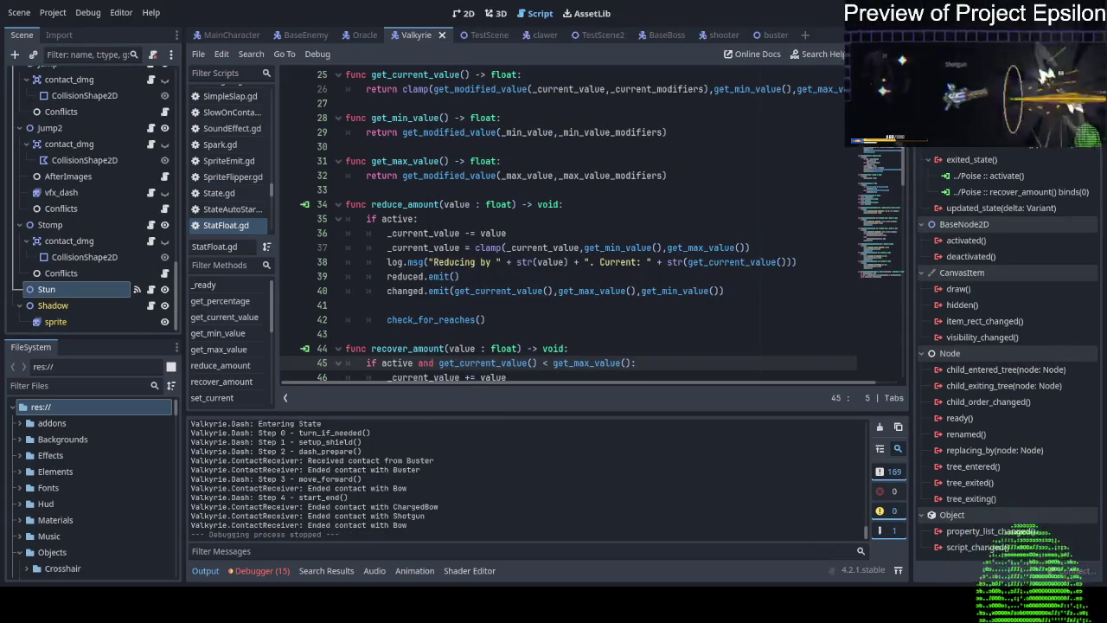
Select the Stun node and open its exited_state connection to Poise's recover_amount.
scroll(87, 199, up, 10)
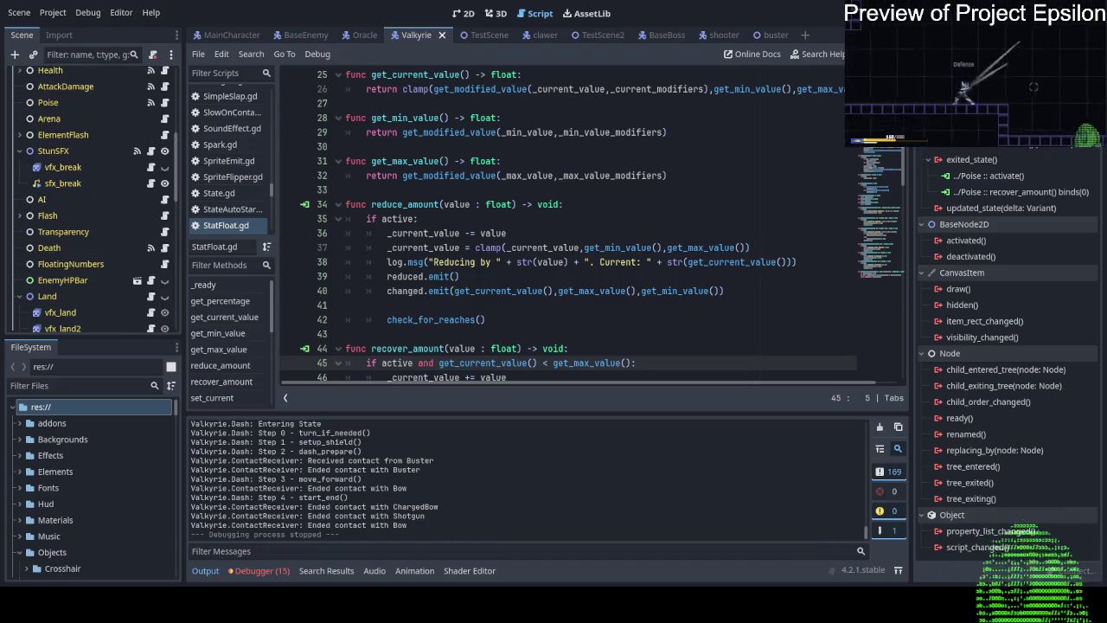
scroll(166, 175, up, 3)
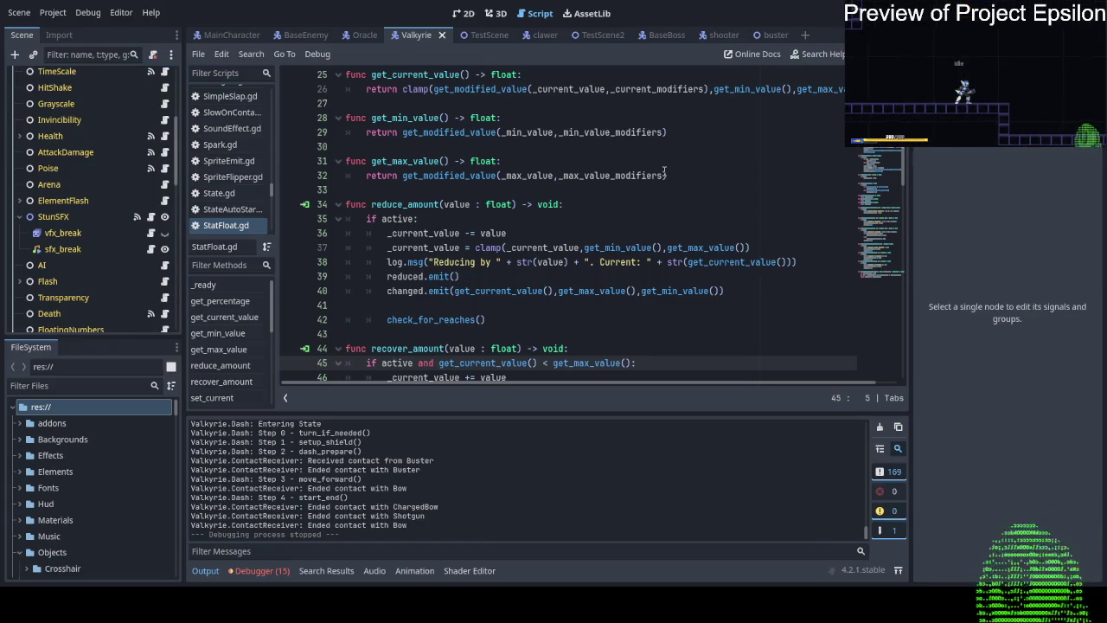
scroll(665, 171, down, 2)
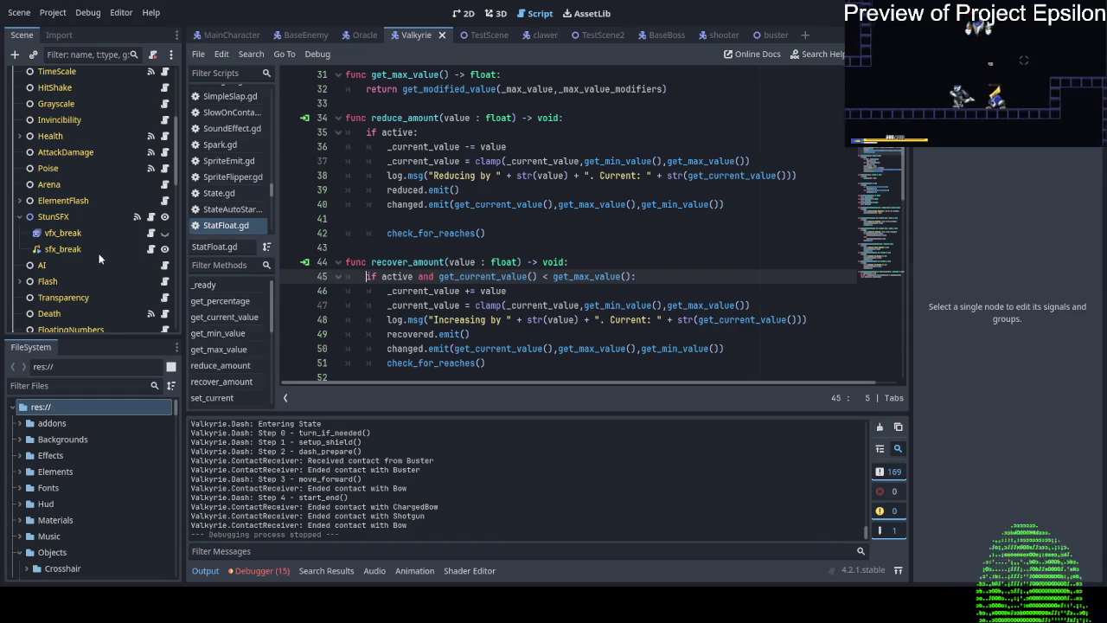
scroll(99, 253, down, 10)
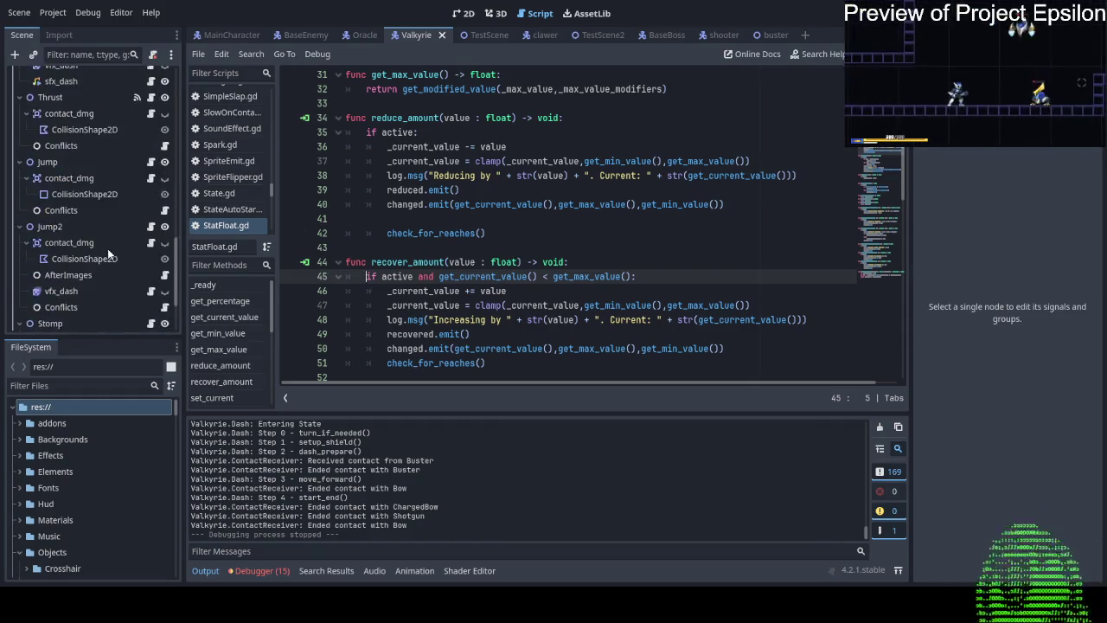
scroll(107, 248, down, 3)
click(70, 291)
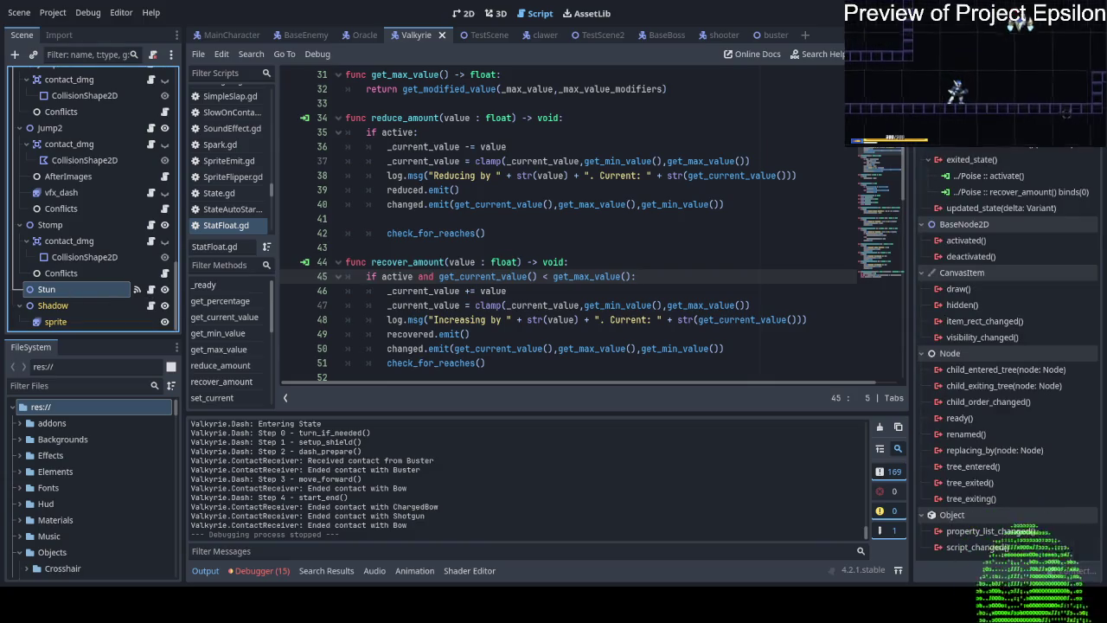
click(1043, 192)
double_click(1042, 192)
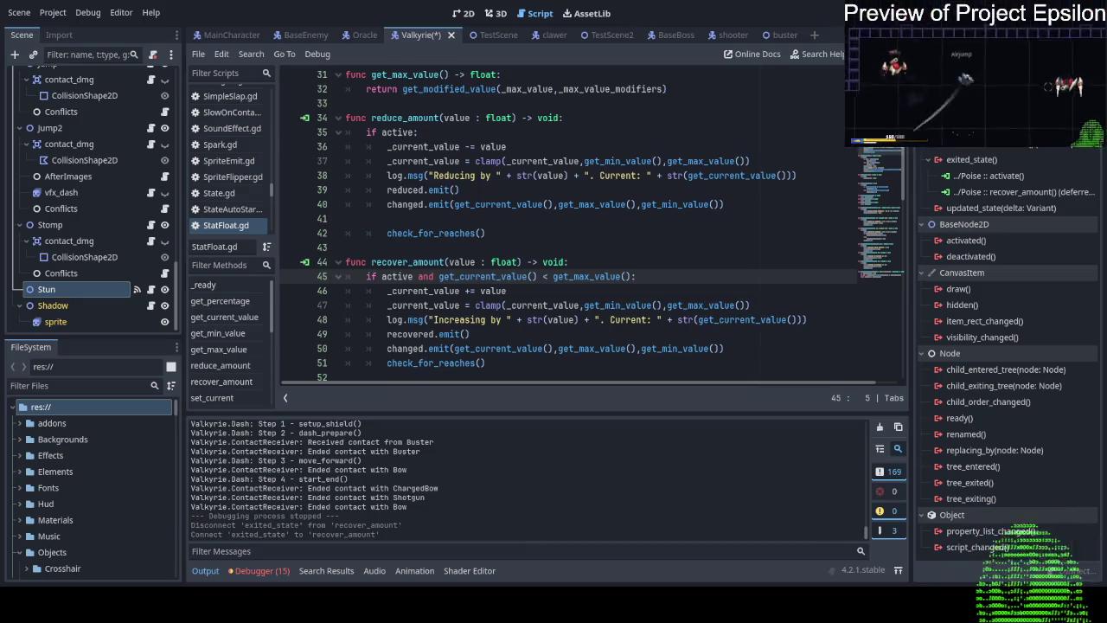
Save the Valkyrie scene with the deferred connection and run the game again.
key(ctrl+s)
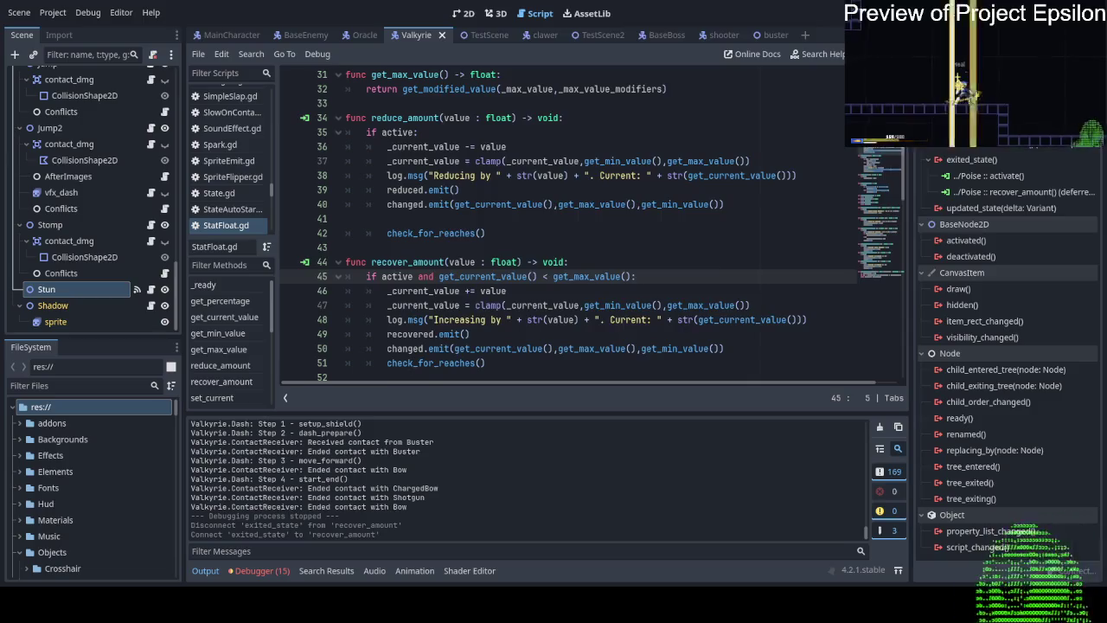
key(F5)
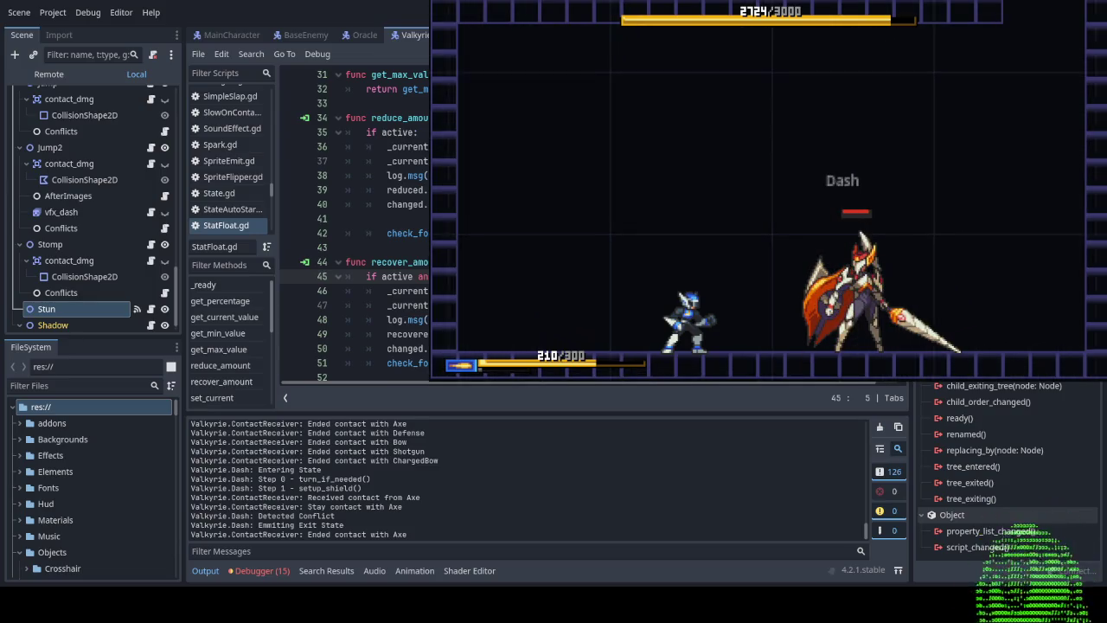
Jump over the boss's dash, shoot it, then stop the game at 2721/3000 HP.
key(space)
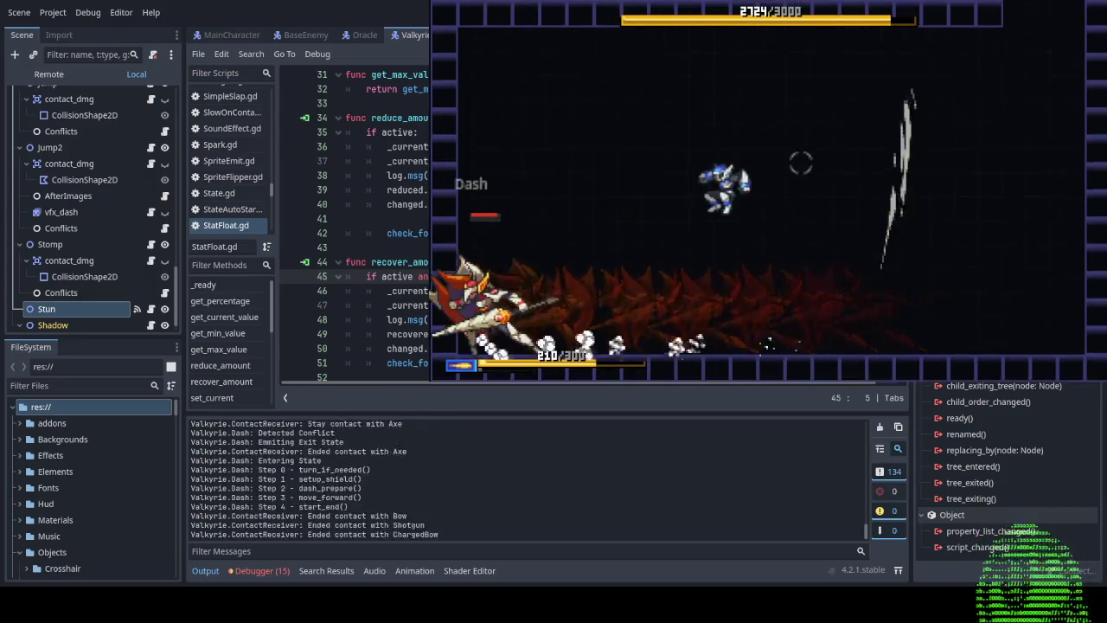
click(574, 225)
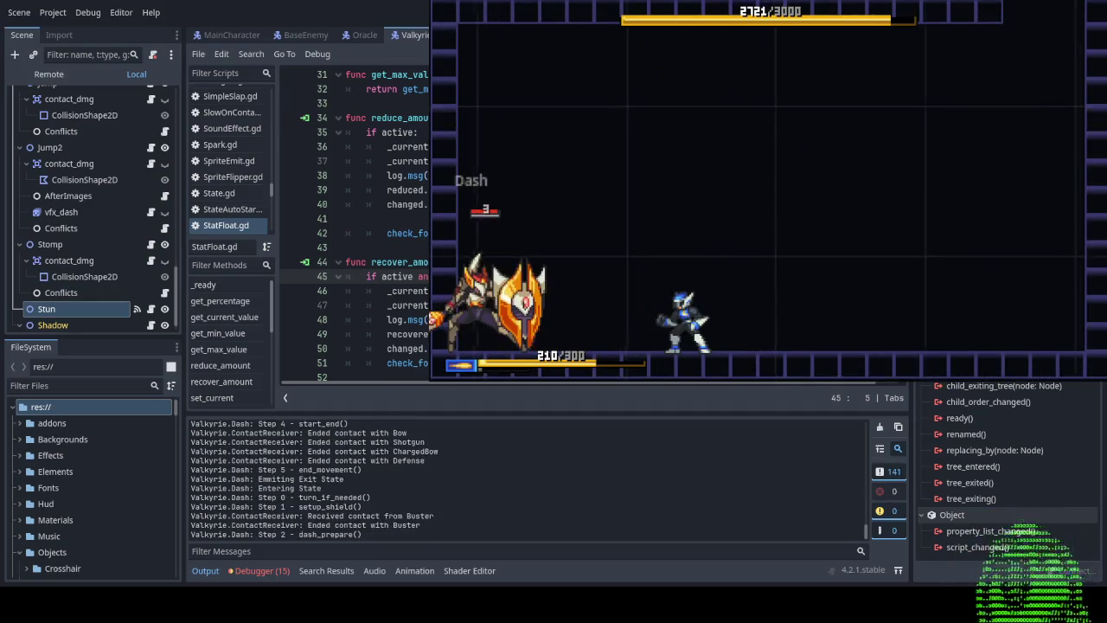
key(F8)
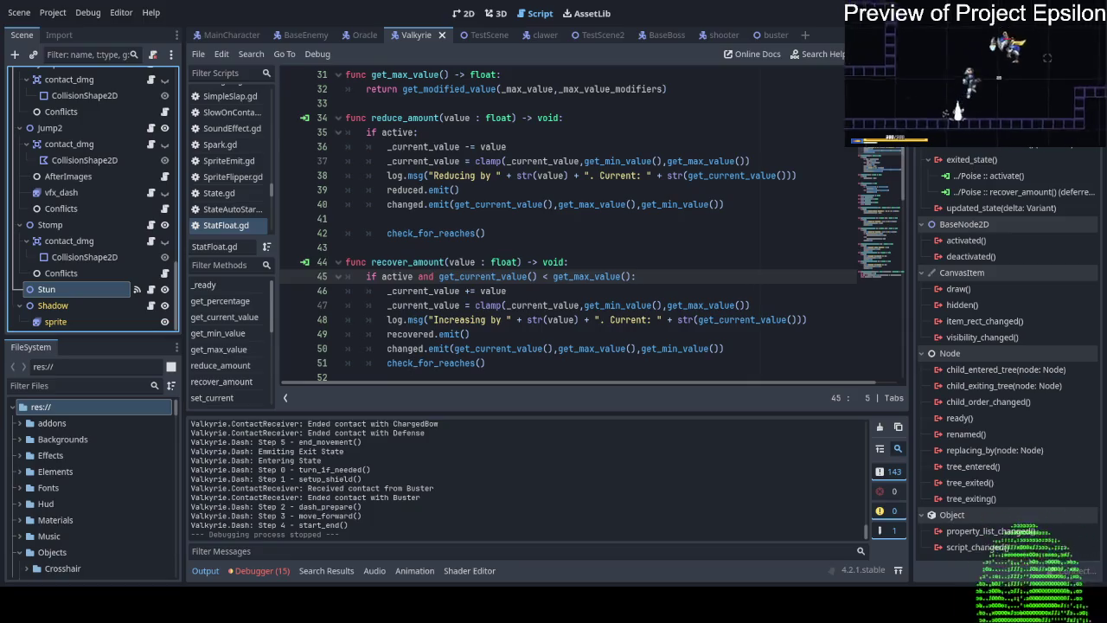
Give the recover_amount connection a bound argument, save Valkyrie, and start a new playtest.
click(1014, 192)
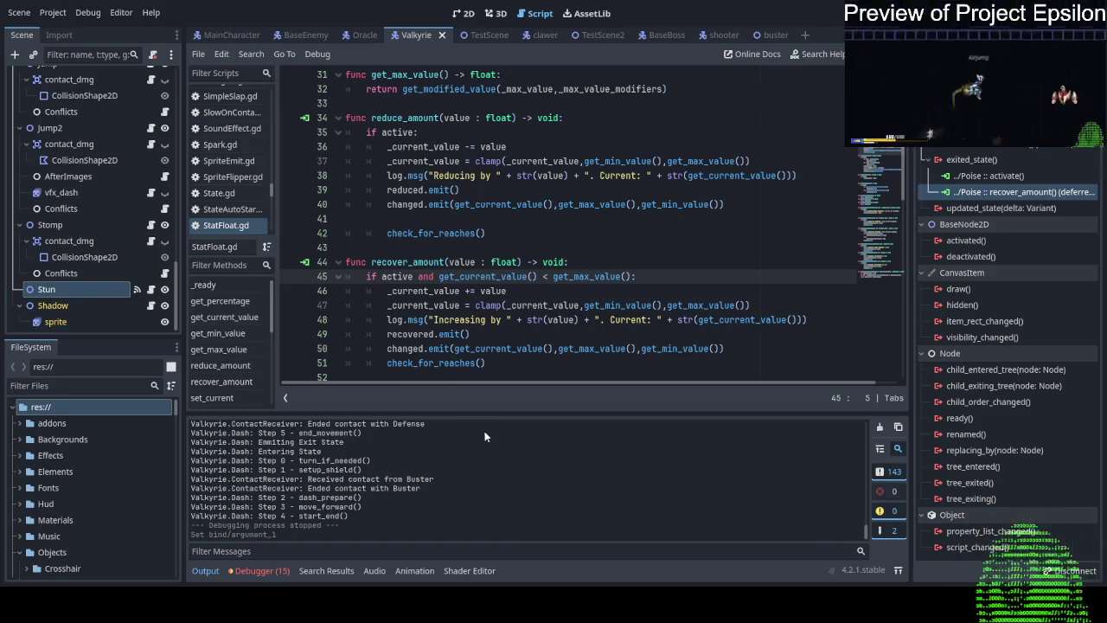
key(Return)
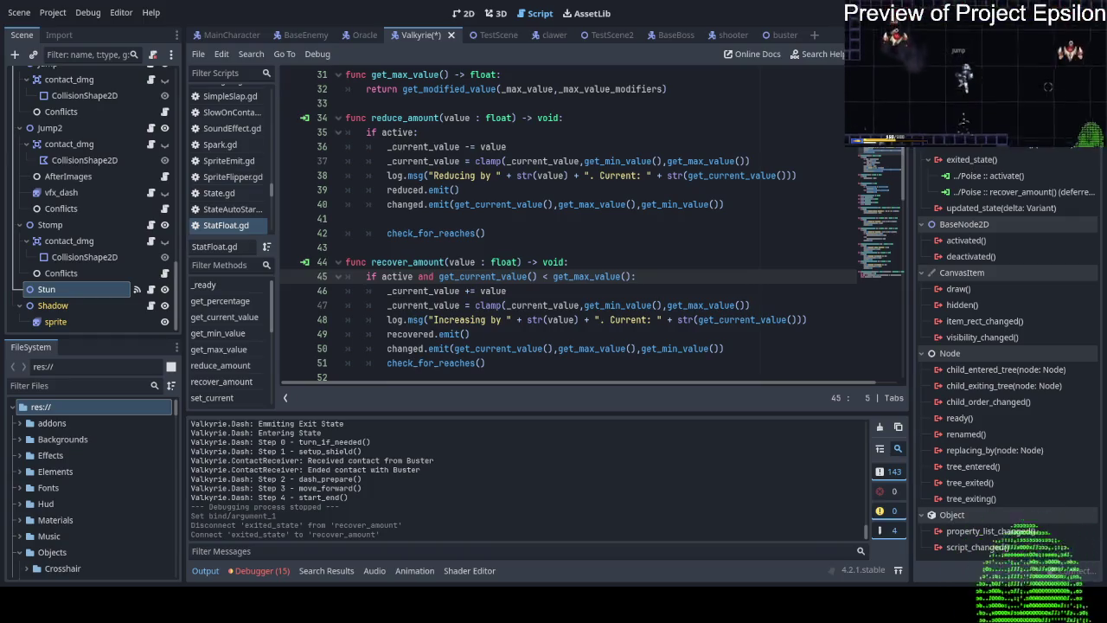
key(ctrl+s)
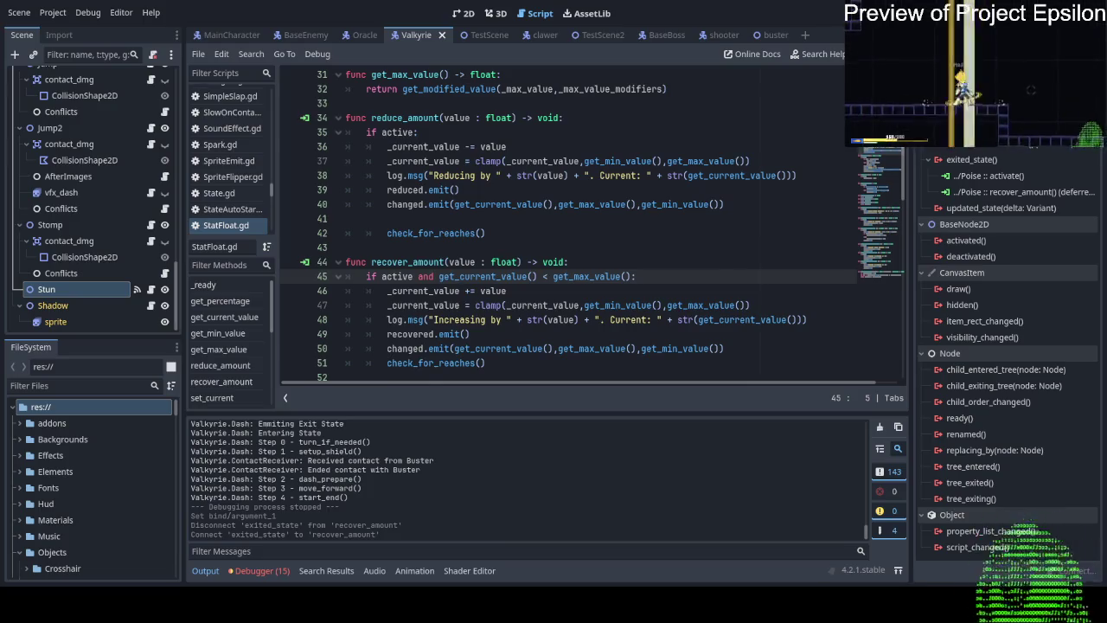
key(F5)
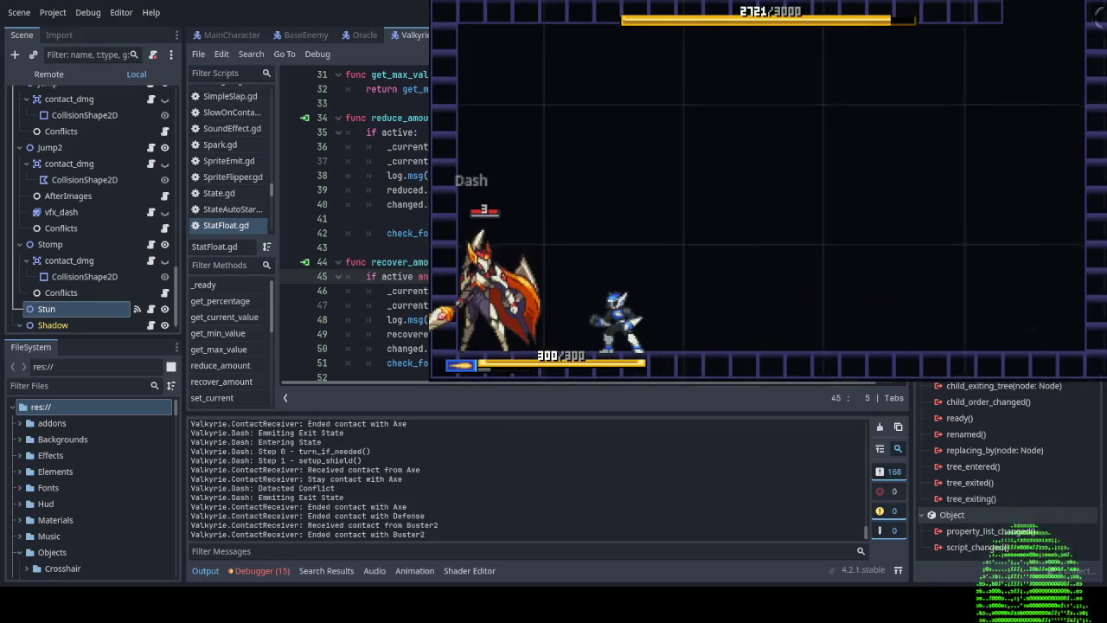
Stop the game, disconnect exited_state from Poise's recover_amount, save, and select lines 39–42.
key(F8)
right_click(1018, 189)
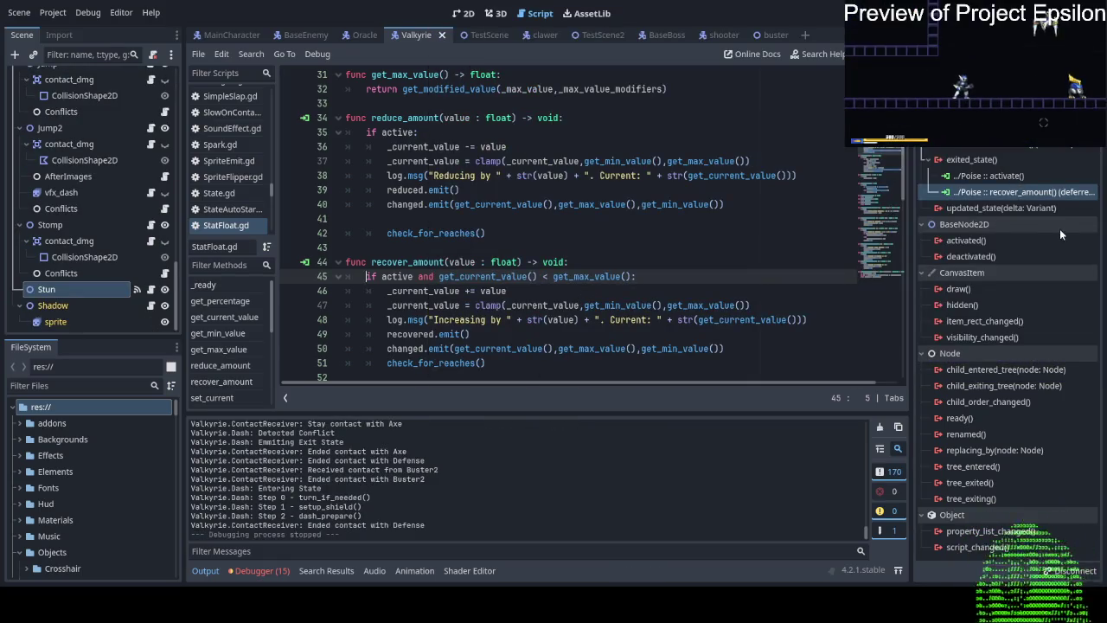
click(1059, 229)
click(468, 204)
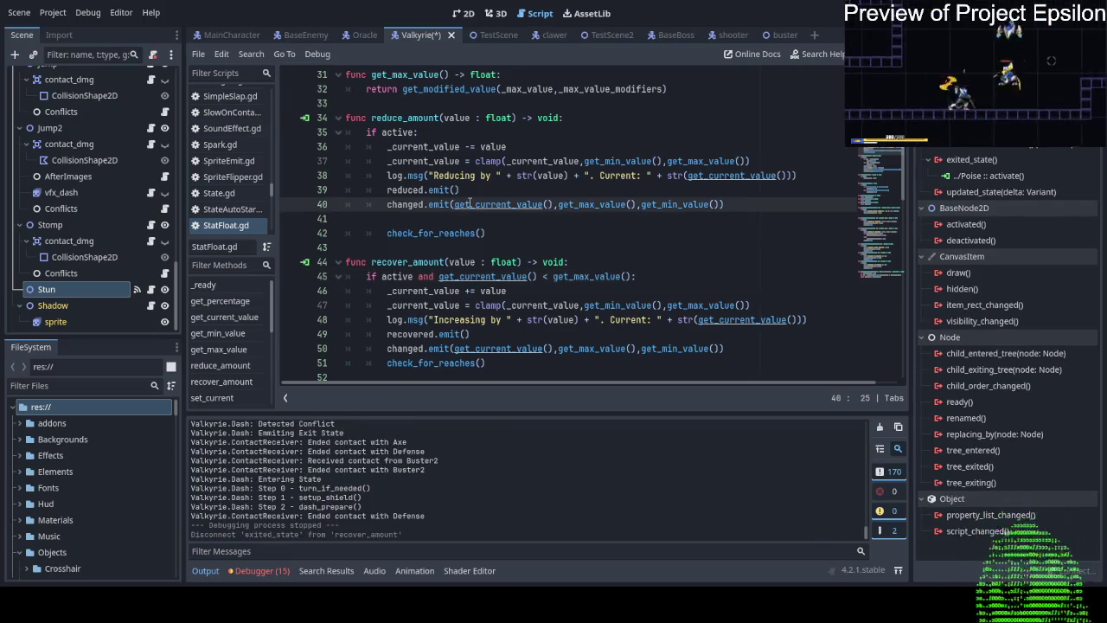
key(ctrl+s)
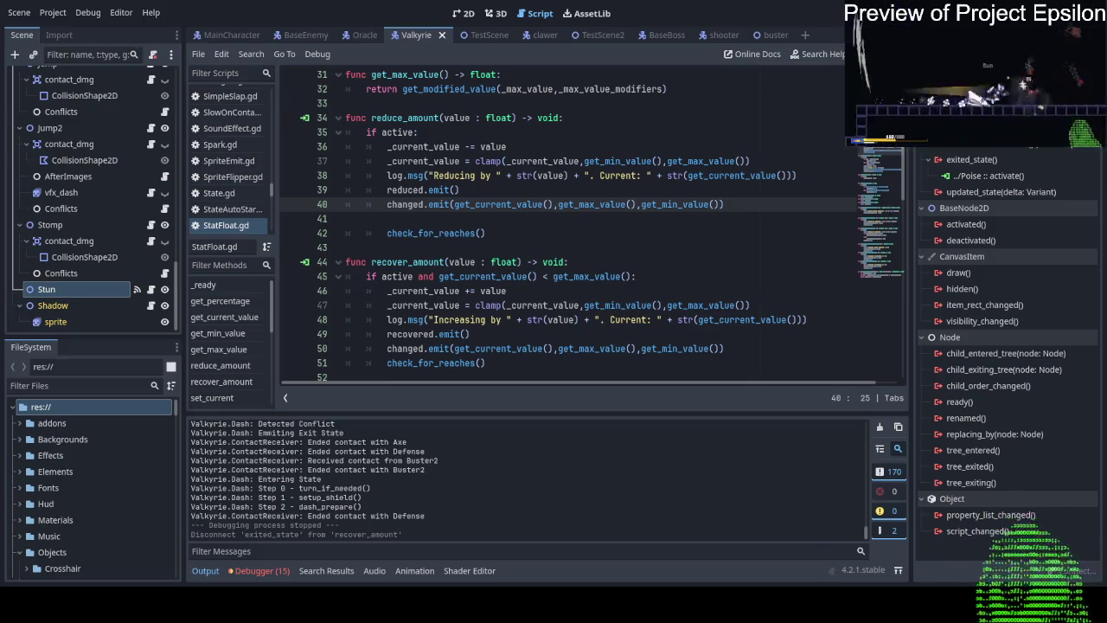
drag(744, 234, 741, 193)
click(700, 242)
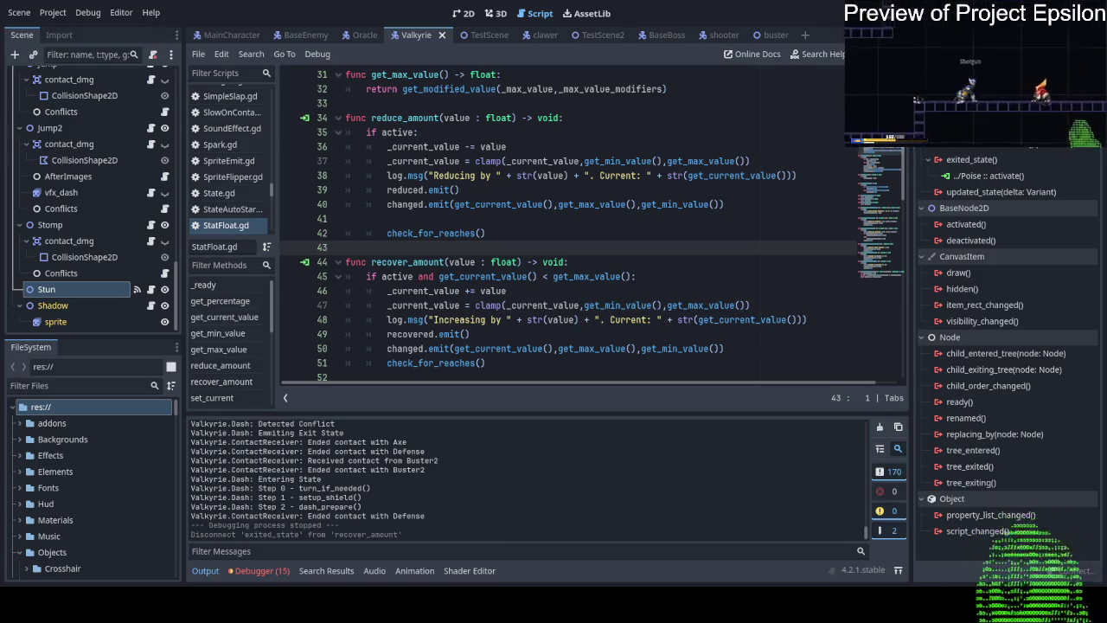
click(71, 289)
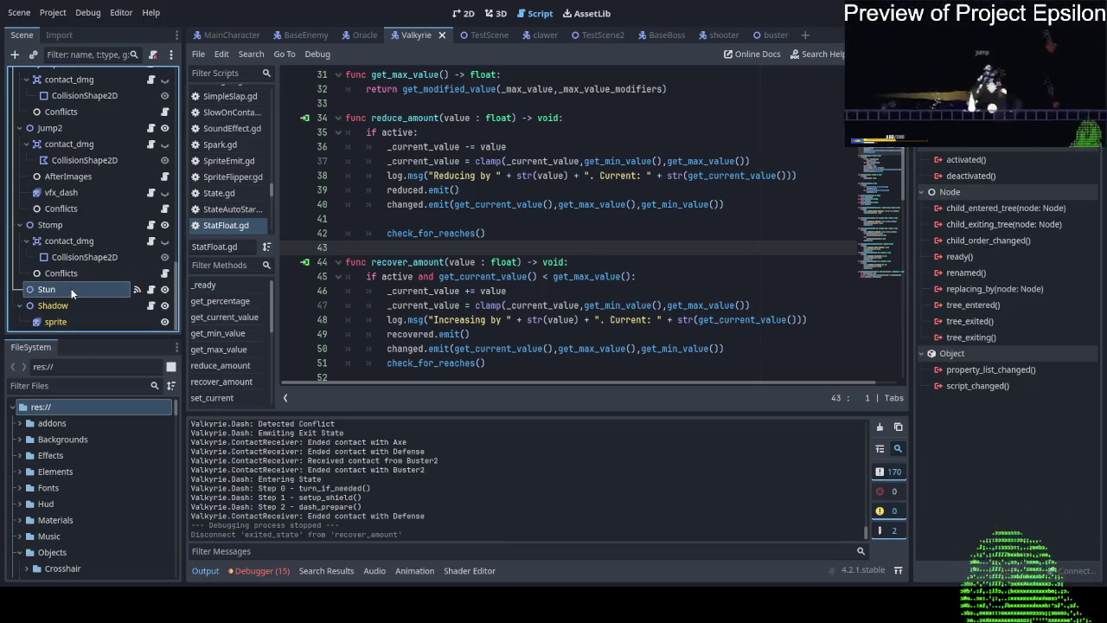
click(138, 289)
Scroll through the Valkyrie/Stun.gd script to review its code.
scroll(557, 248, up, 3)
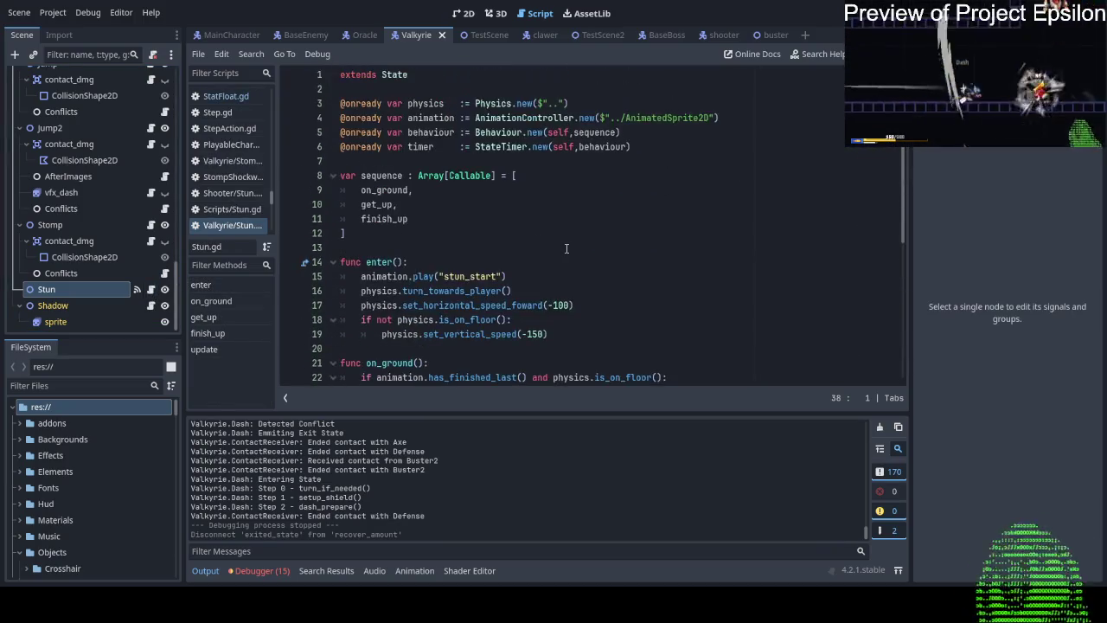
scroll(569, 246, down, 4)
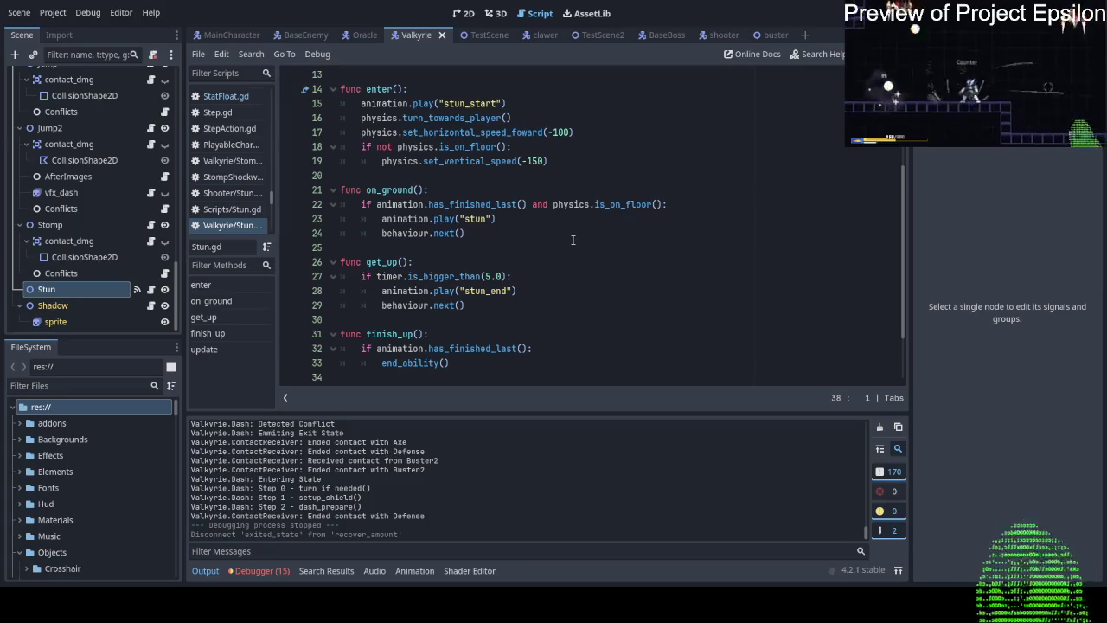
scroll(572, 239, up, 2)
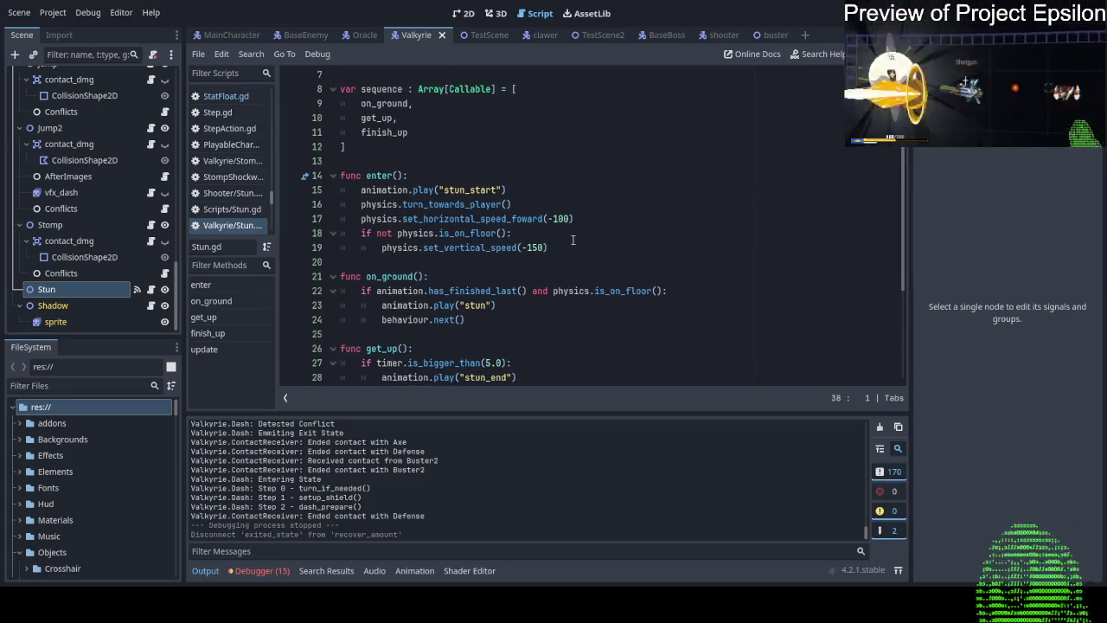
scroll(572, 240, down, 2)
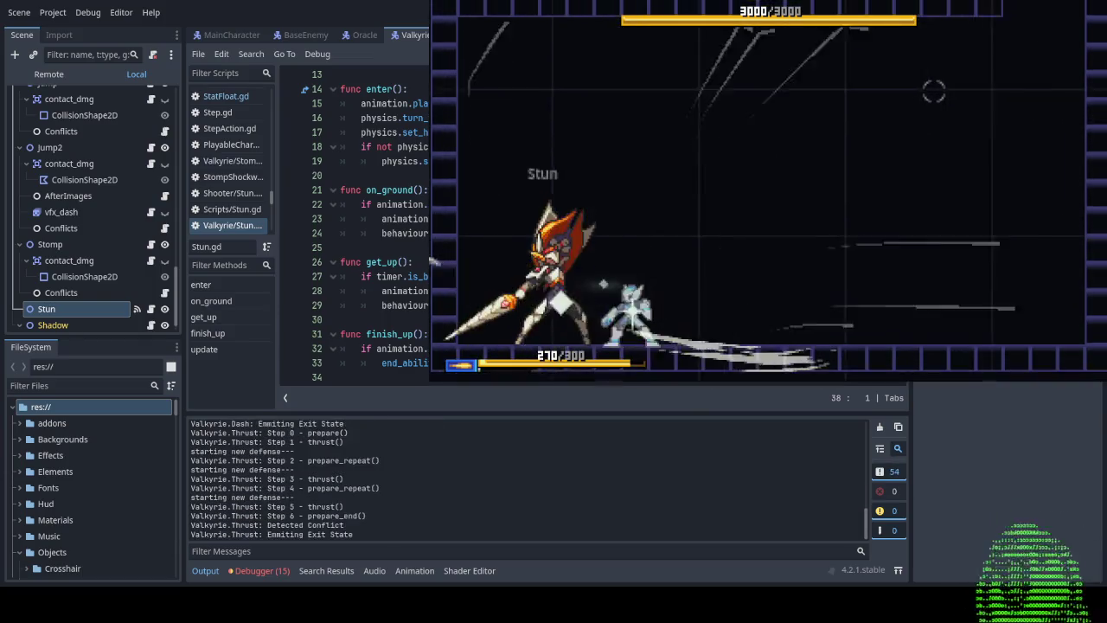
Slash and dash-strike the stunned boss, then stop the game.
click(841, 128)
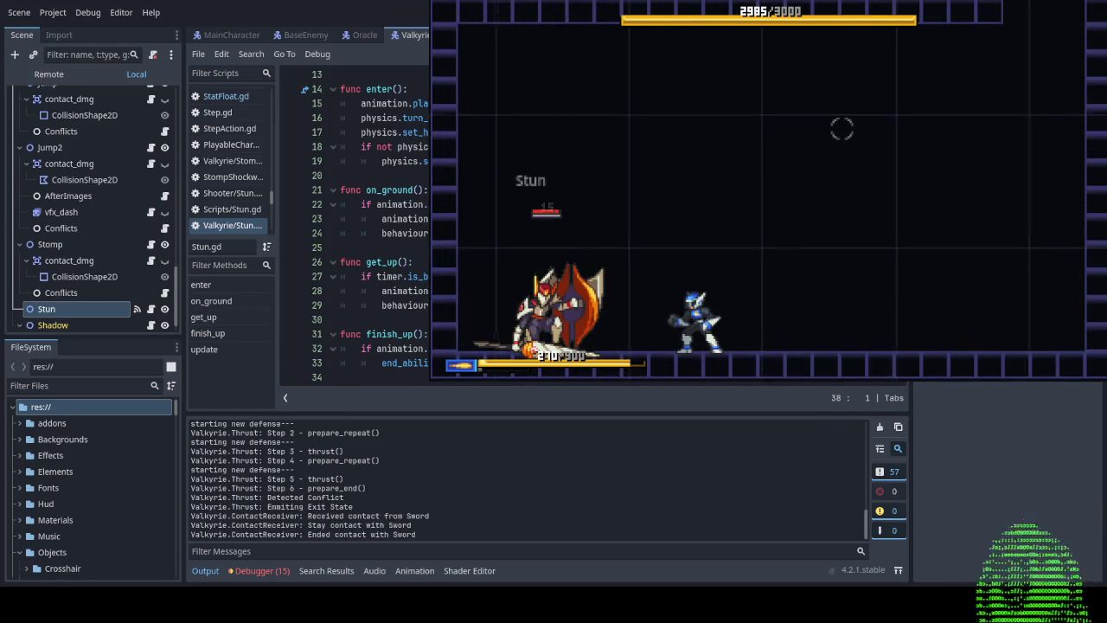
key(Left)
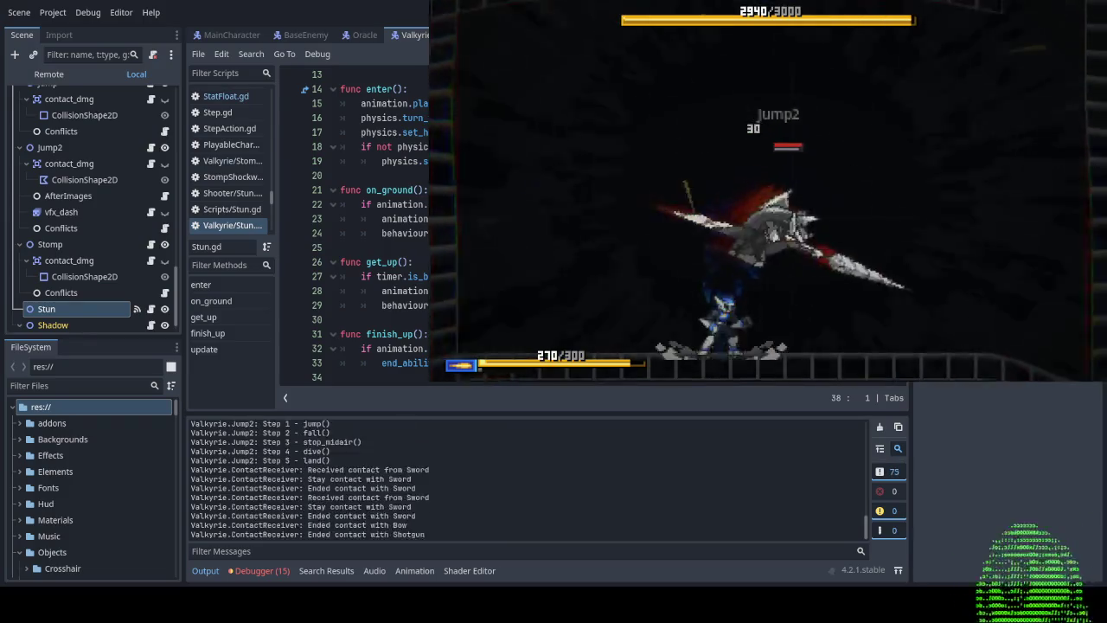
key(F8)
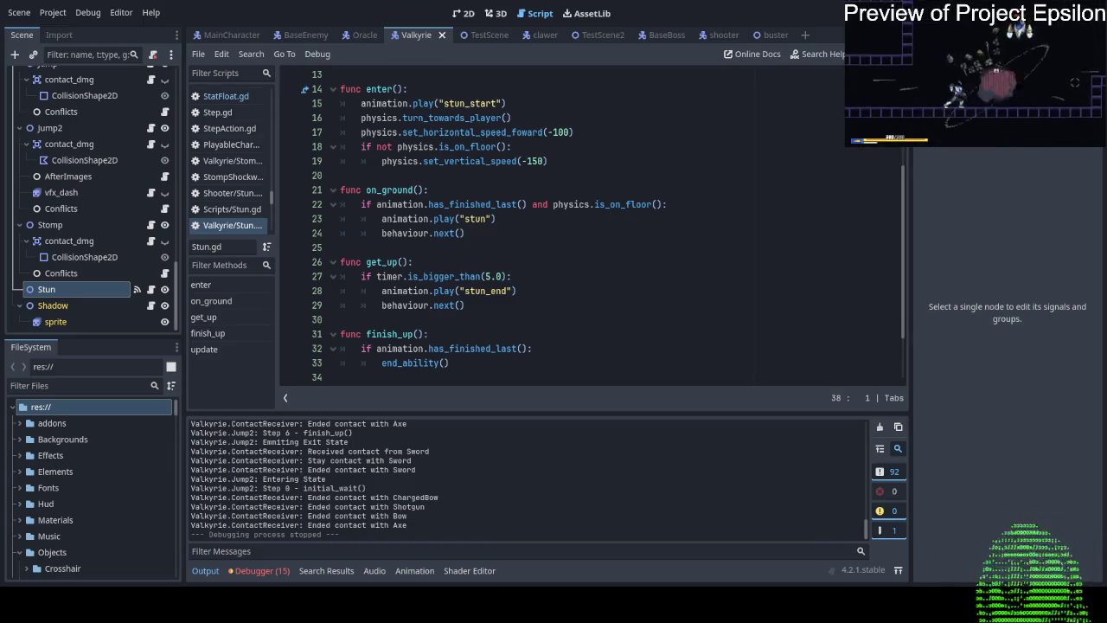
Mark the 5.0-second timer check on Stun.gd line 27 and relaunch the game for playtesting.
click(652, 276)
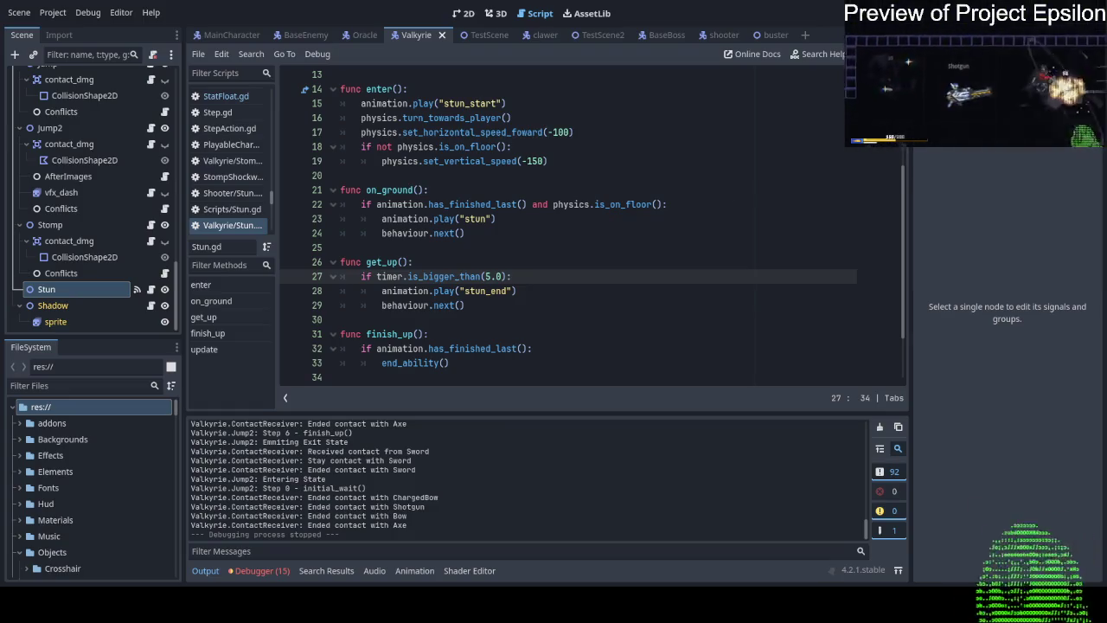
key(F5)
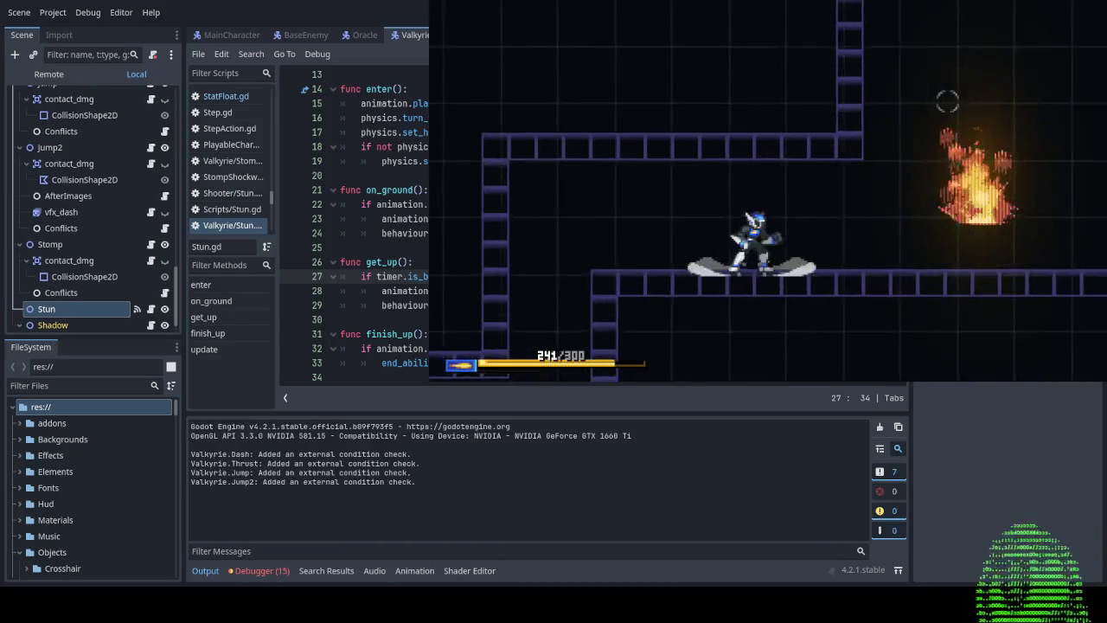
Dodge left and right around the full-HP Valkyrie, slashing it during its dive and dash.
key(Left)
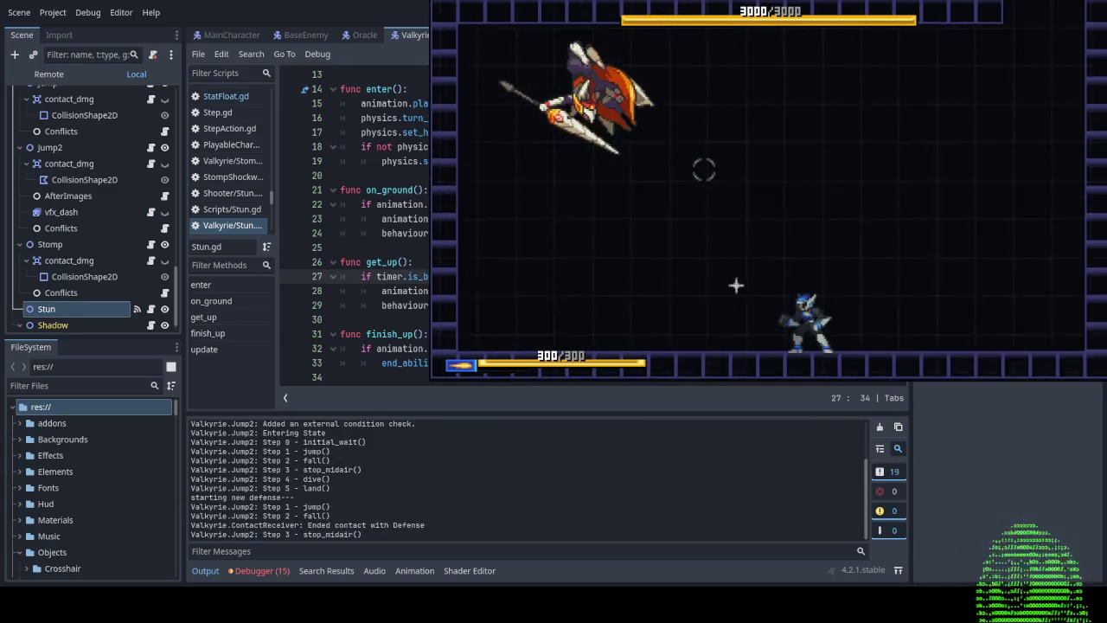
key(Left)
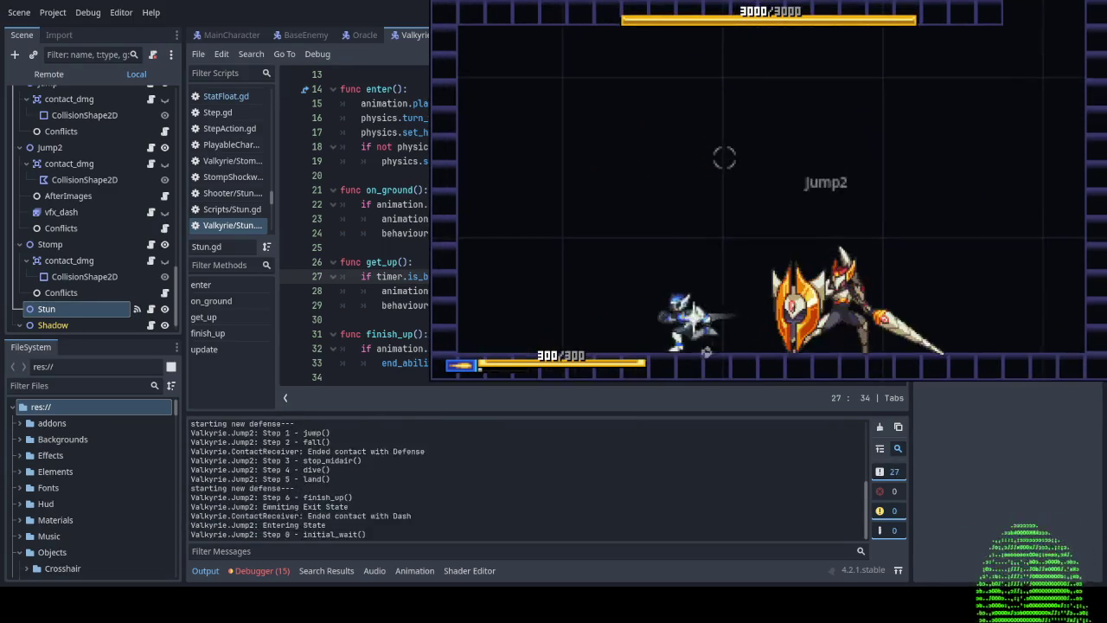
click(725, 157)
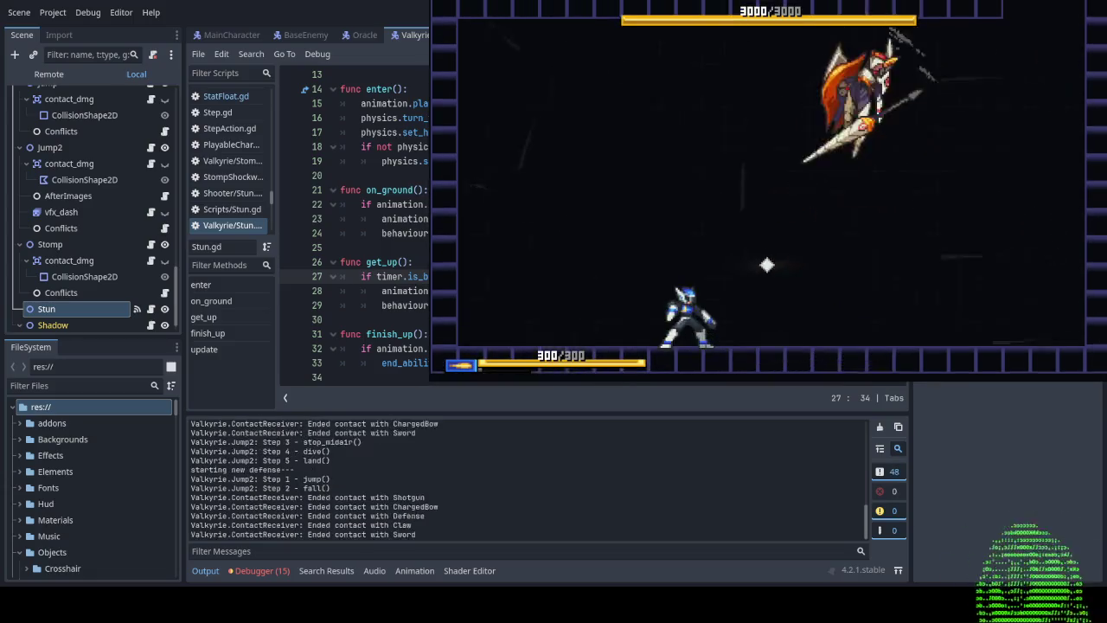
key(Right)
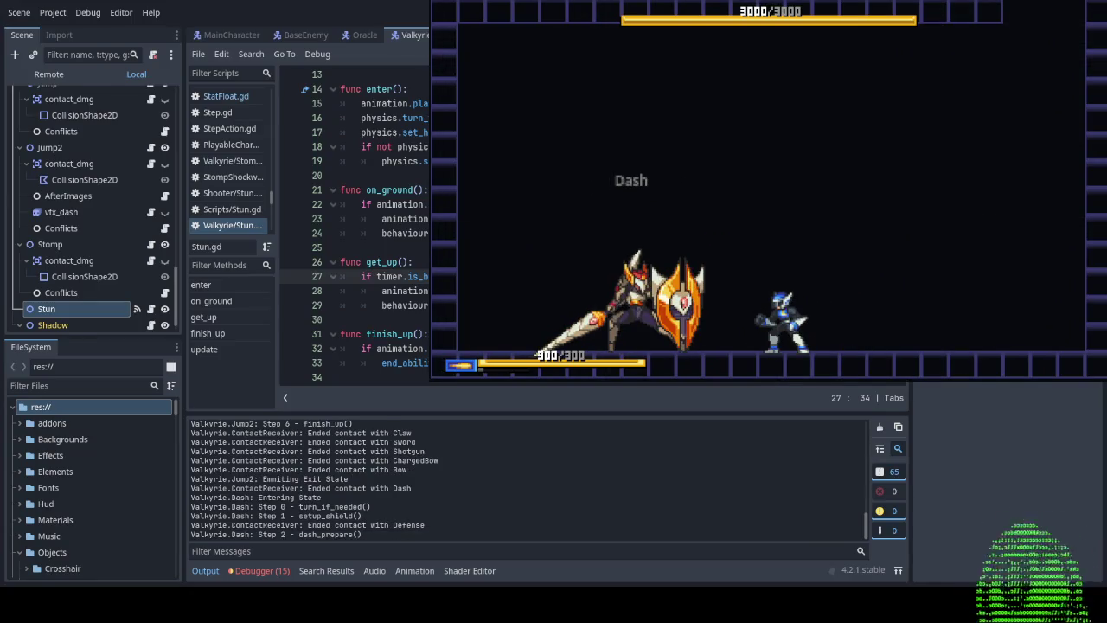
click(734, 153)
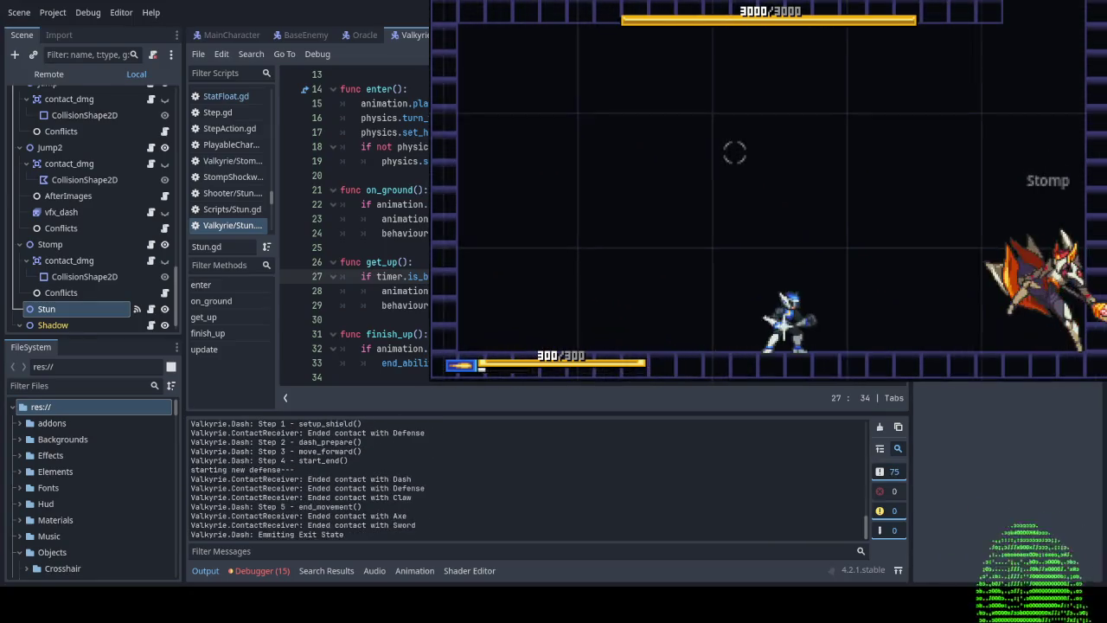
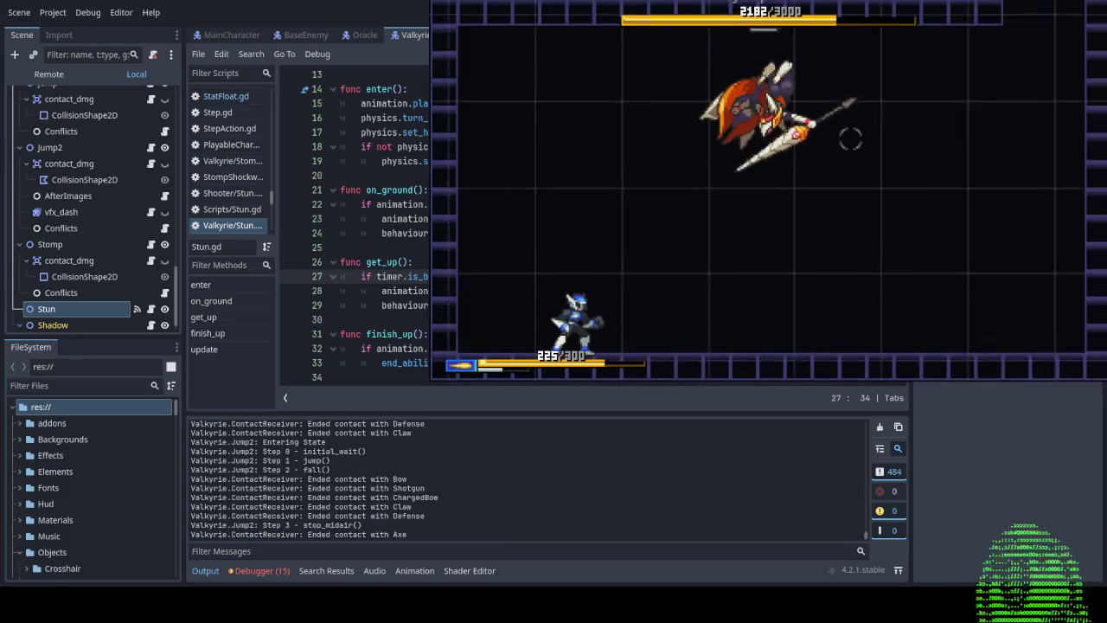
Stop the game, duplicate Stun as 'Break' placed above it, and give it a Break.gd script extending Stun.gd.
key(F8)
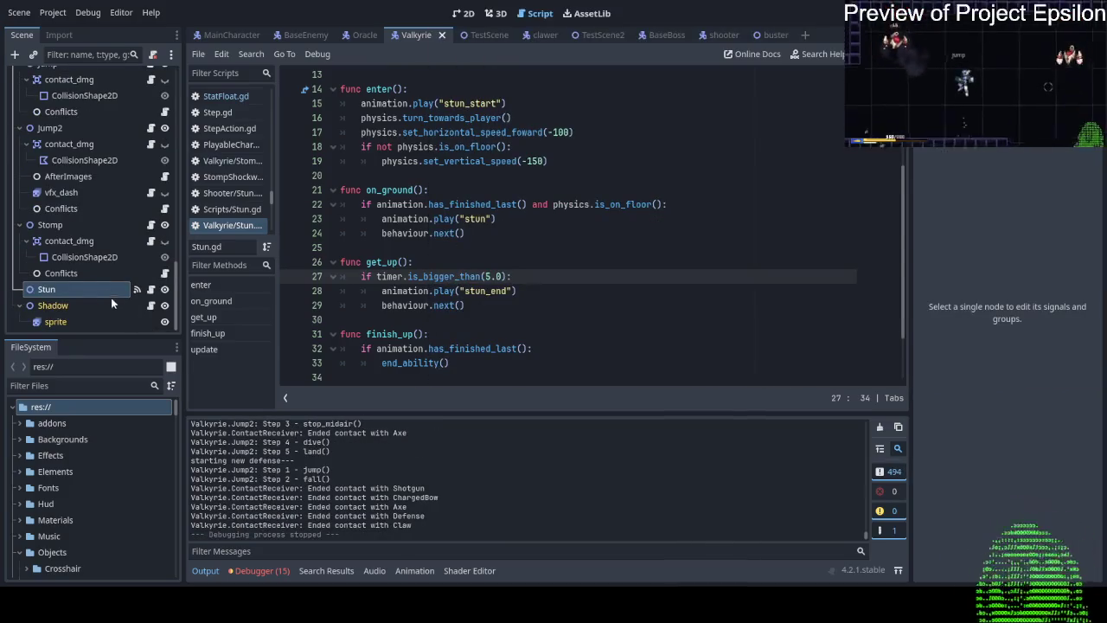
click(92, 275)
click(93, 290)
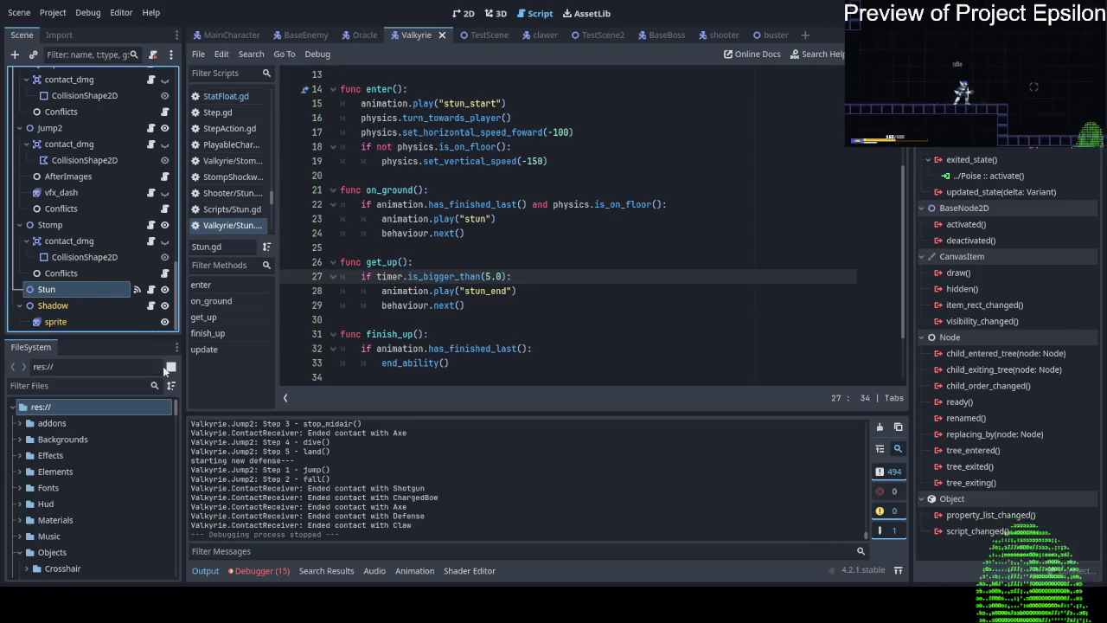
key(ctrl+d)
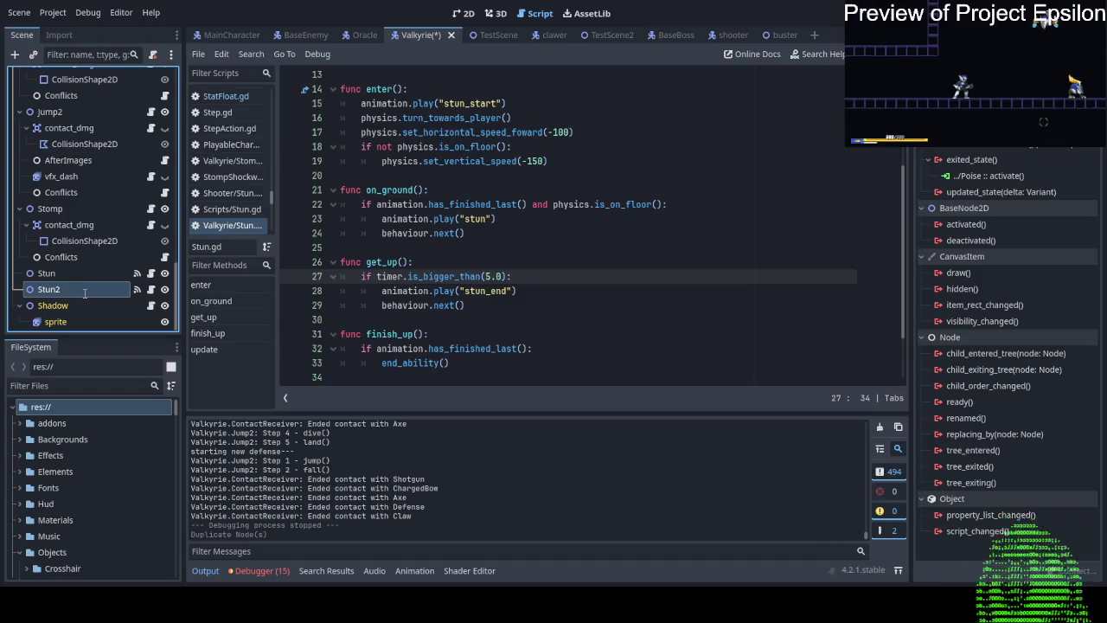
text(Break)
key(Return)
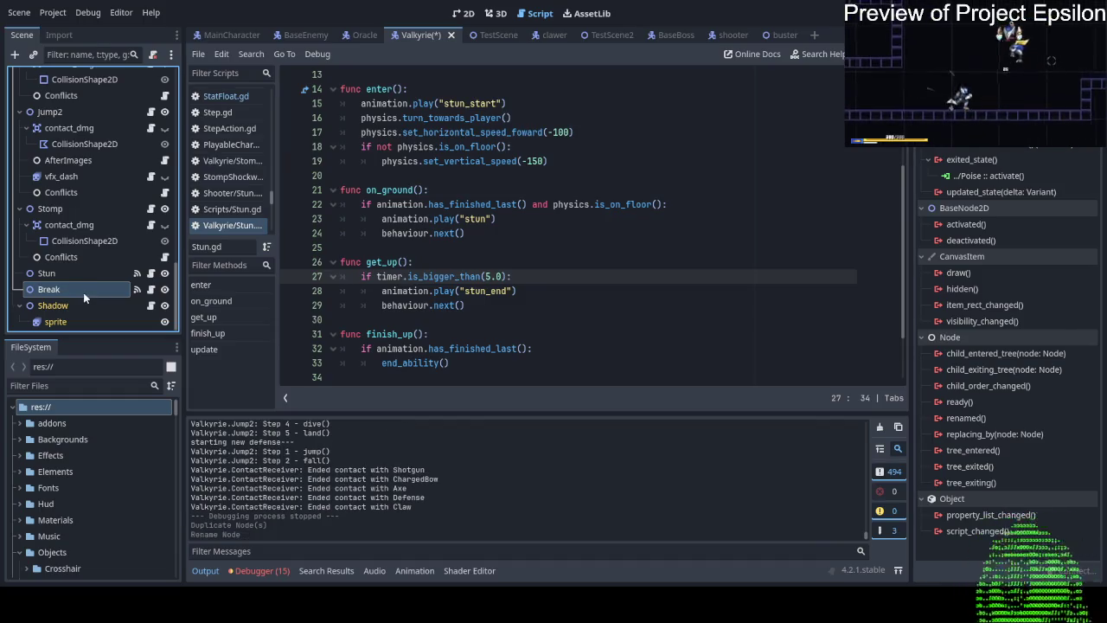
mouse_move(55, 281)
mouse_down()
mouse_move(55, 291)
mouse_move(56, 273)
mouse_up()
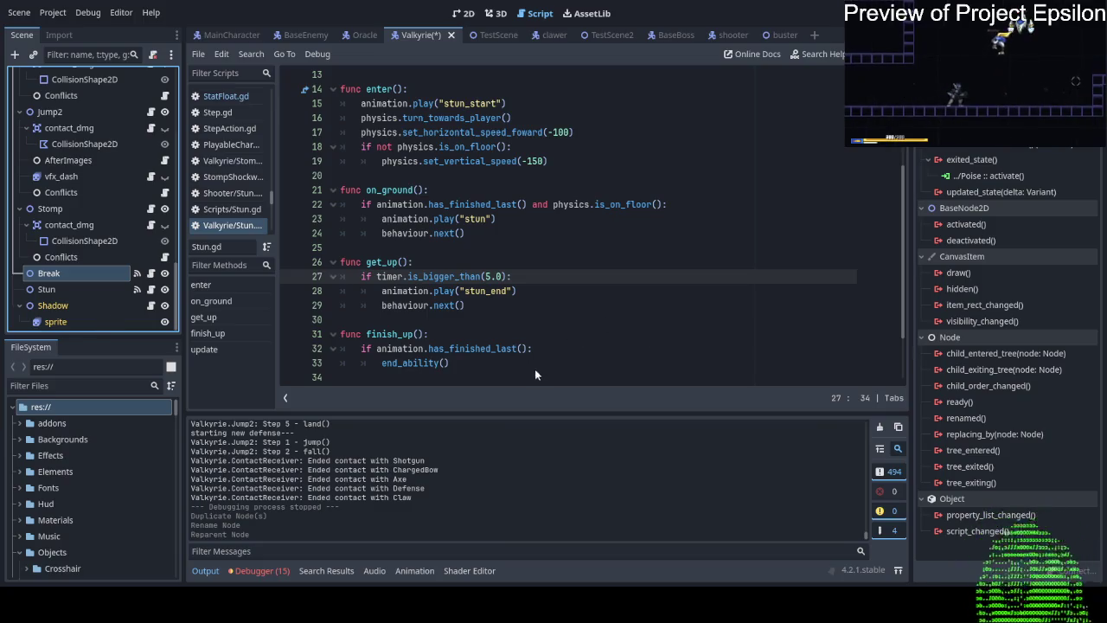
key(Return)
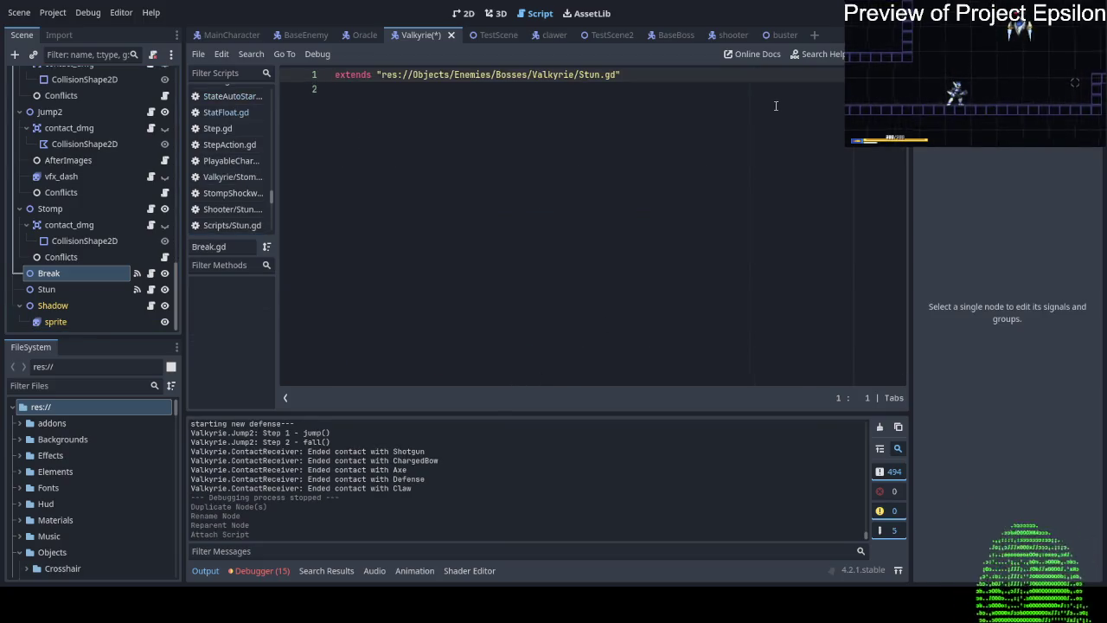
Replace Break.gd's contents with the full code copied from Stun.gd.
ctrl+click(519, 74)
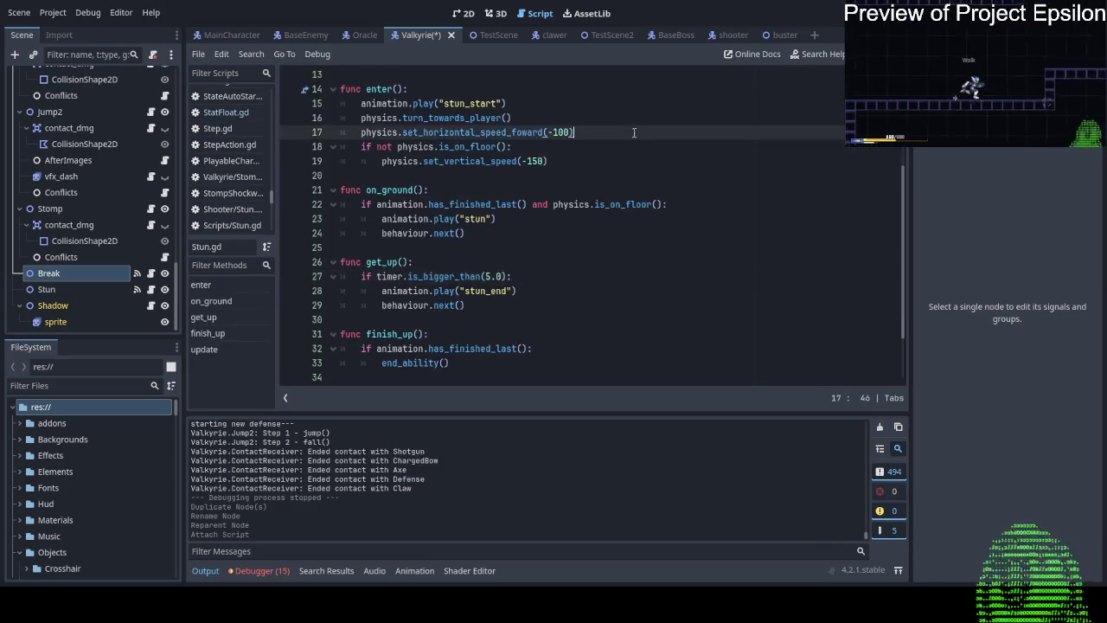
key(ctrl+a)
key(ctrl+c)
key(alt+Left)
key(ctrl+a)
key(ctrl+v)
scroll(609, 137, up, 5)
scroll(566, 176, down, 3)
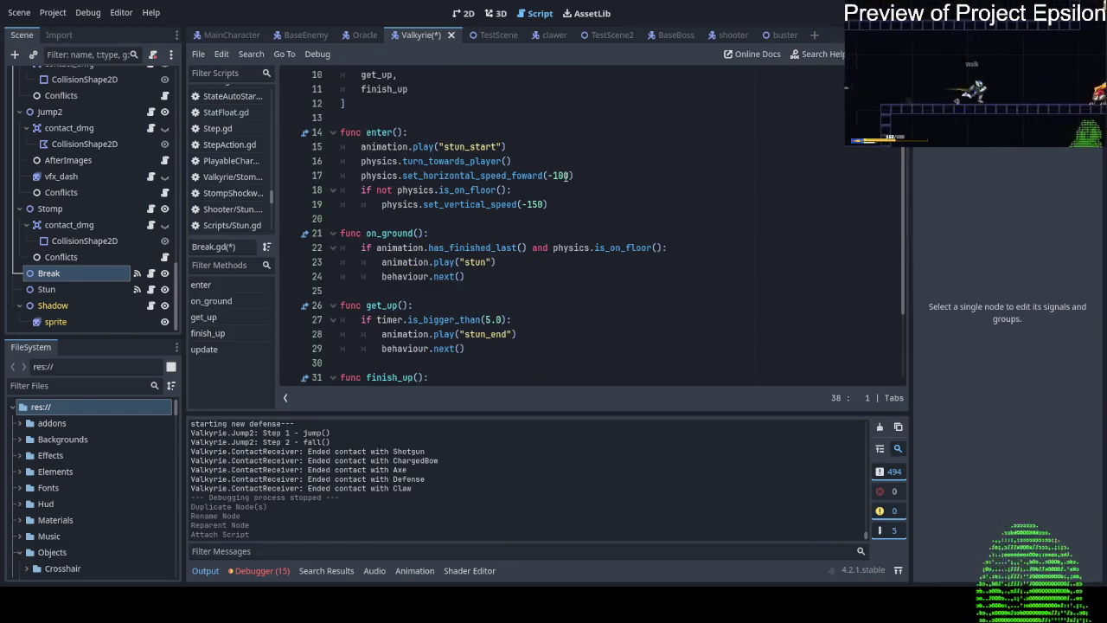
scroll(531, 192, down, 1)
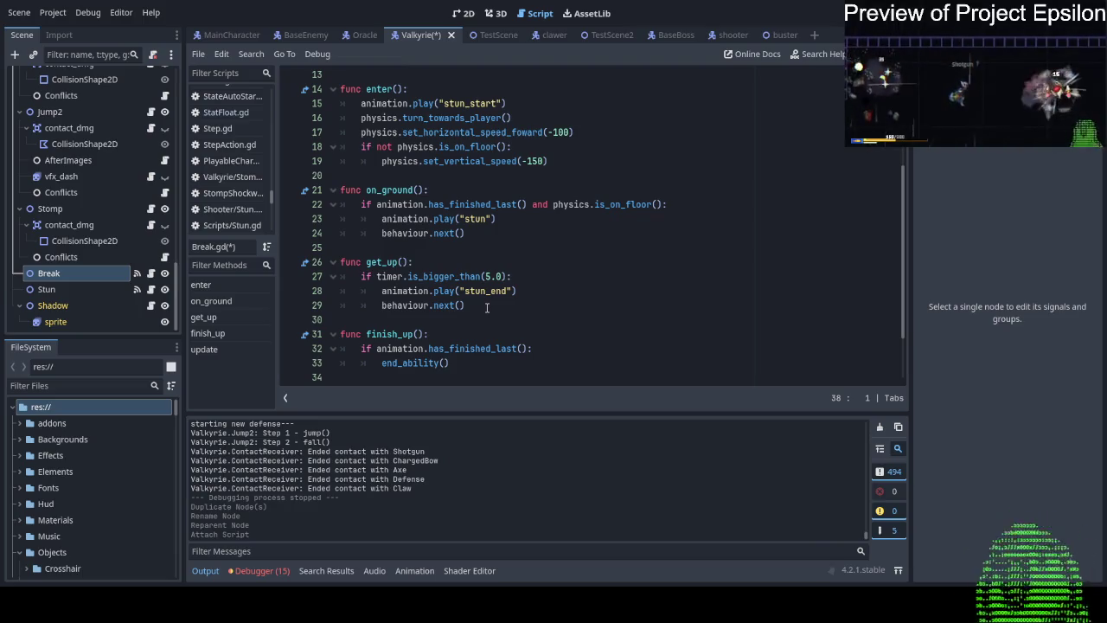
scroll(487, 308, down, 1)
scroll(487, 308, up, 1)
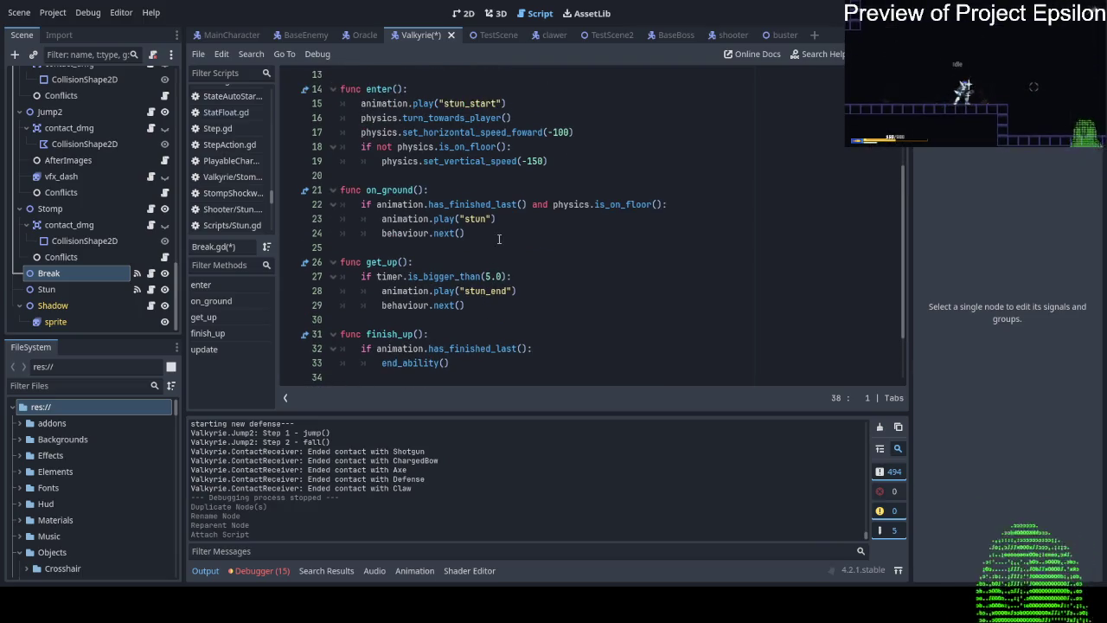
Move get_up's stun_end lines into on_ground and delete the get_up function.
drag(526, 212, 382, 209)
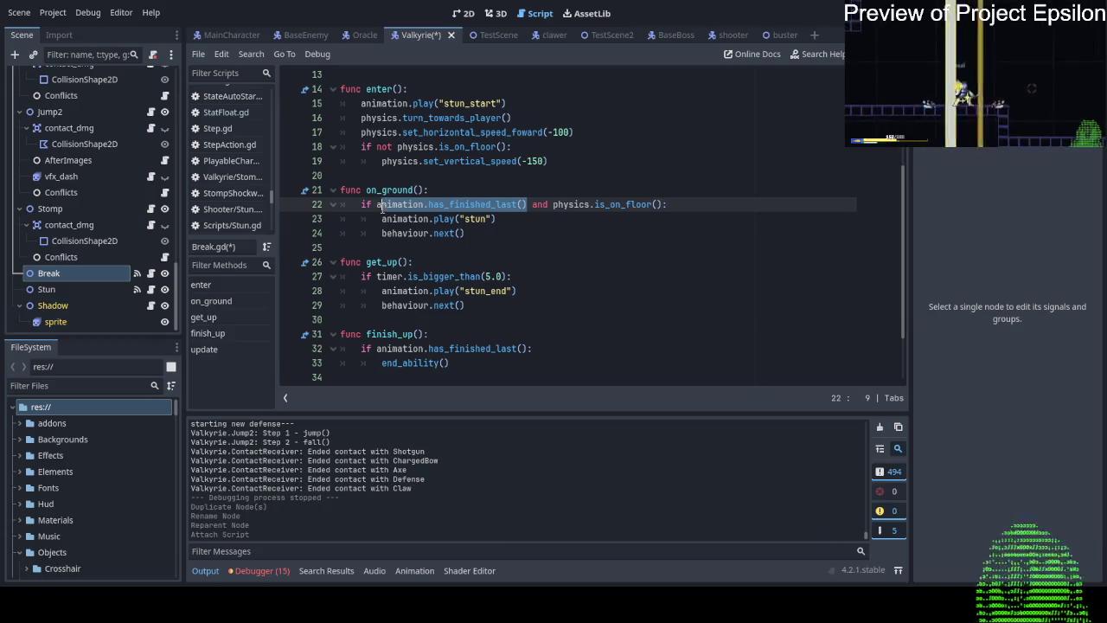
click(485, 219)
drag(467, 305, 512, 276)
key(ctrl+c)
drag(468, 233, 666, 204)
key(ctrl+v)
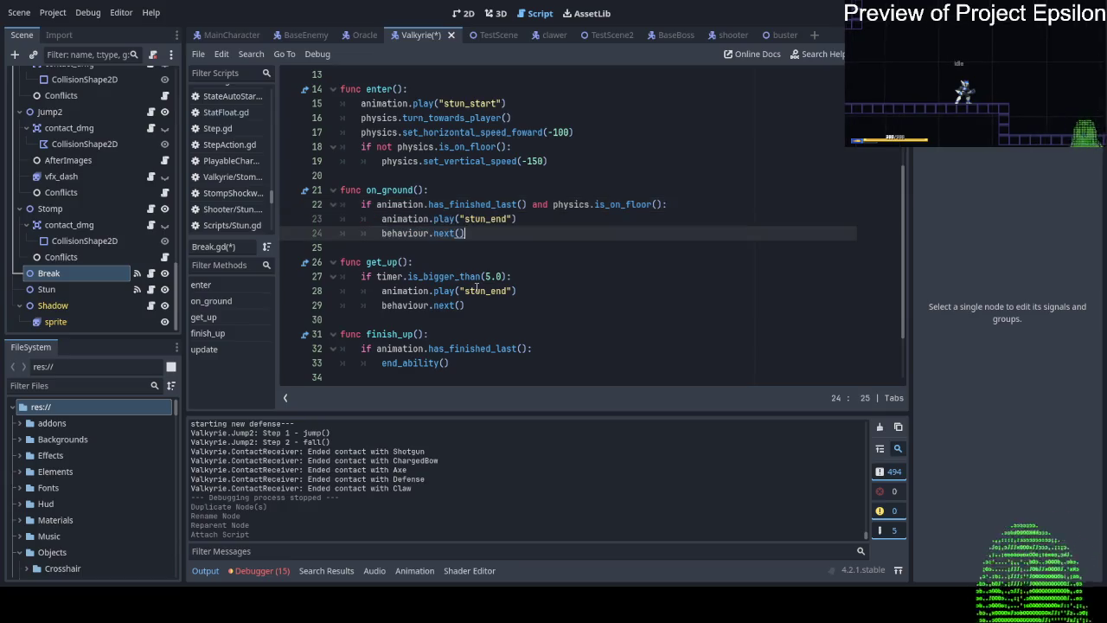
drag(525, 305, 539, 247)
key(BackSpace)
key(BackSpace)
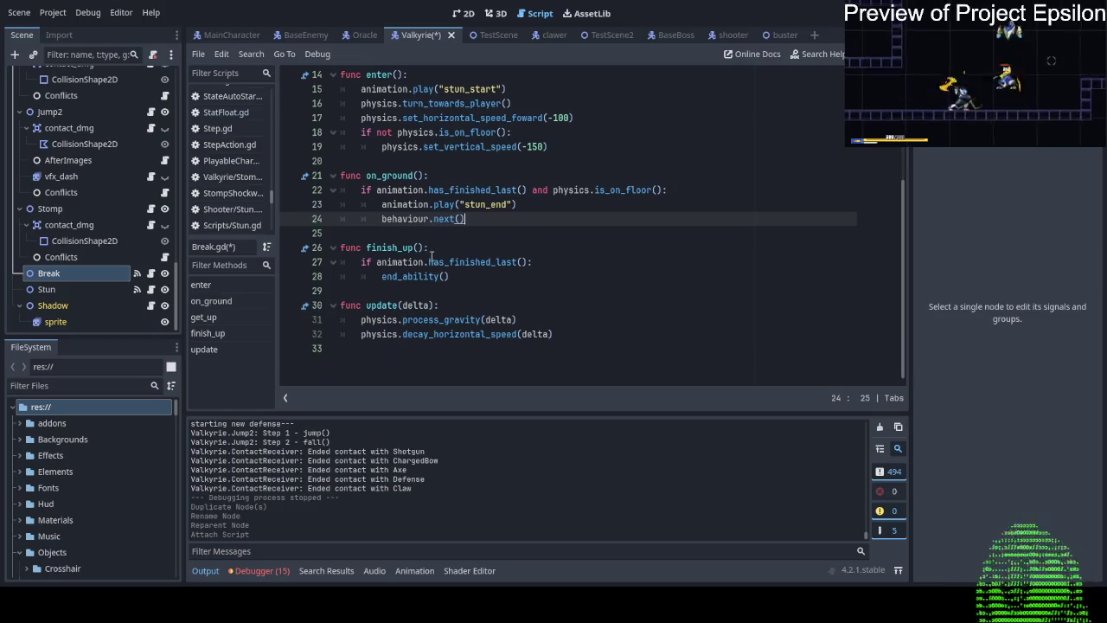
Remove the get_up entry from the state's step sequence.
scroll(403, 241, up, 2)
scroll(445, 205, up, 2)
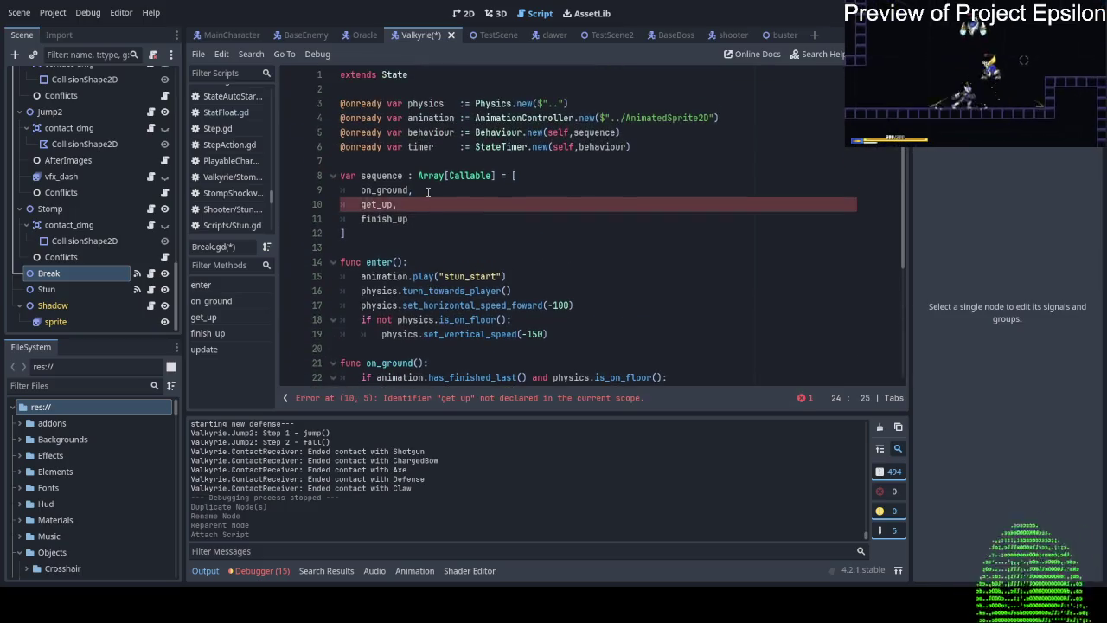
drag(418, 209, 431, 195)
key(BackSpace)
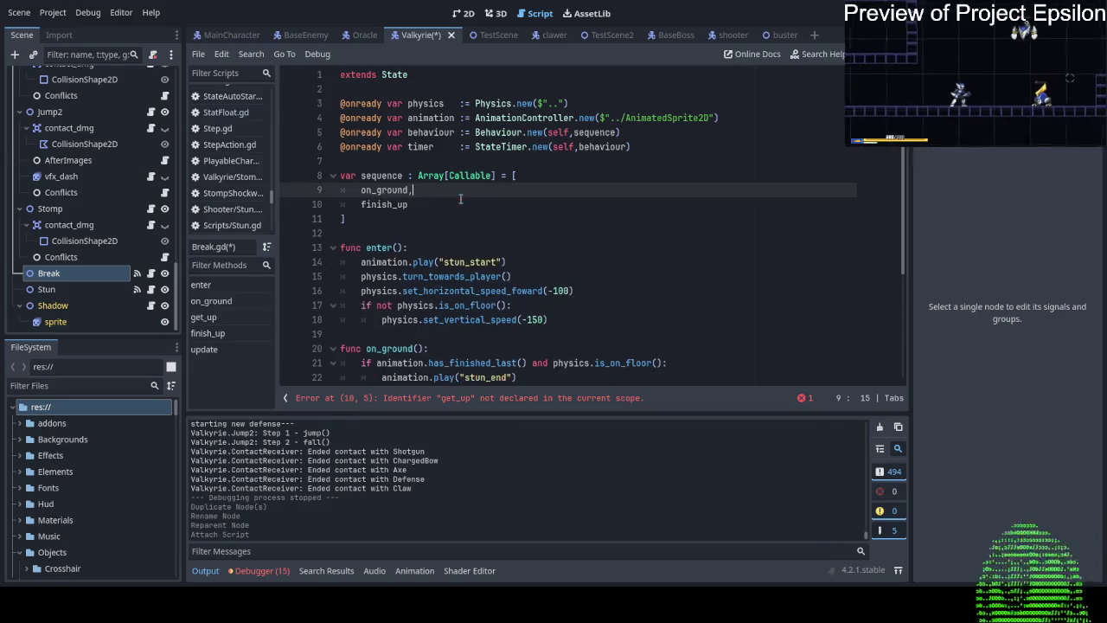
Change on_ground's animation to "stun_quickend" and save the script.
scroll(459, 203, down, 3)
scroll(527, 219, down, 1)
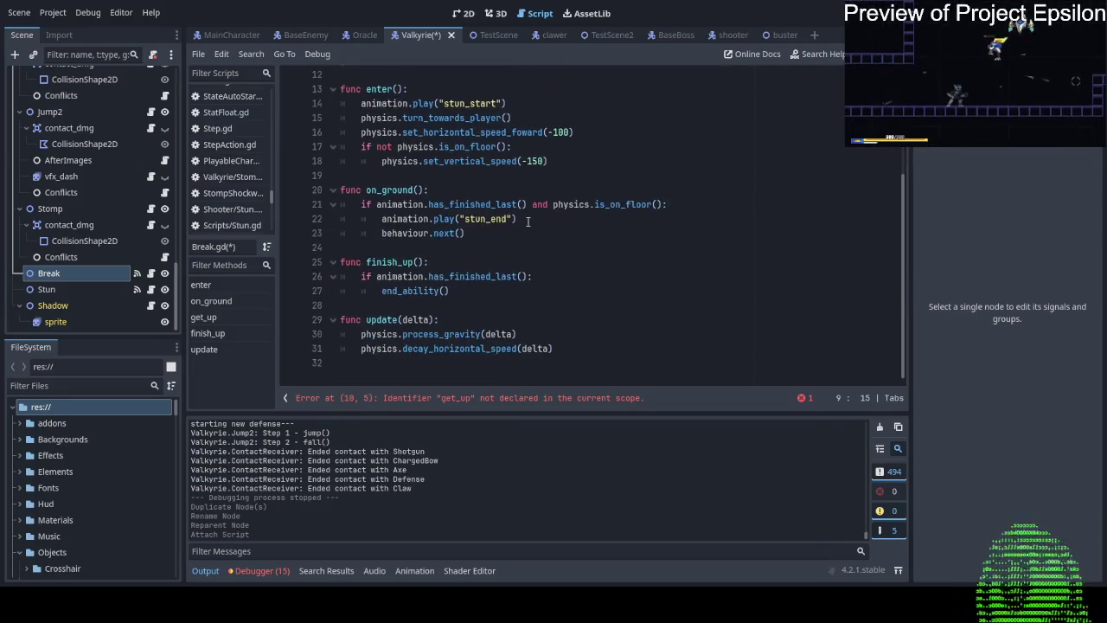
click(487, 222)
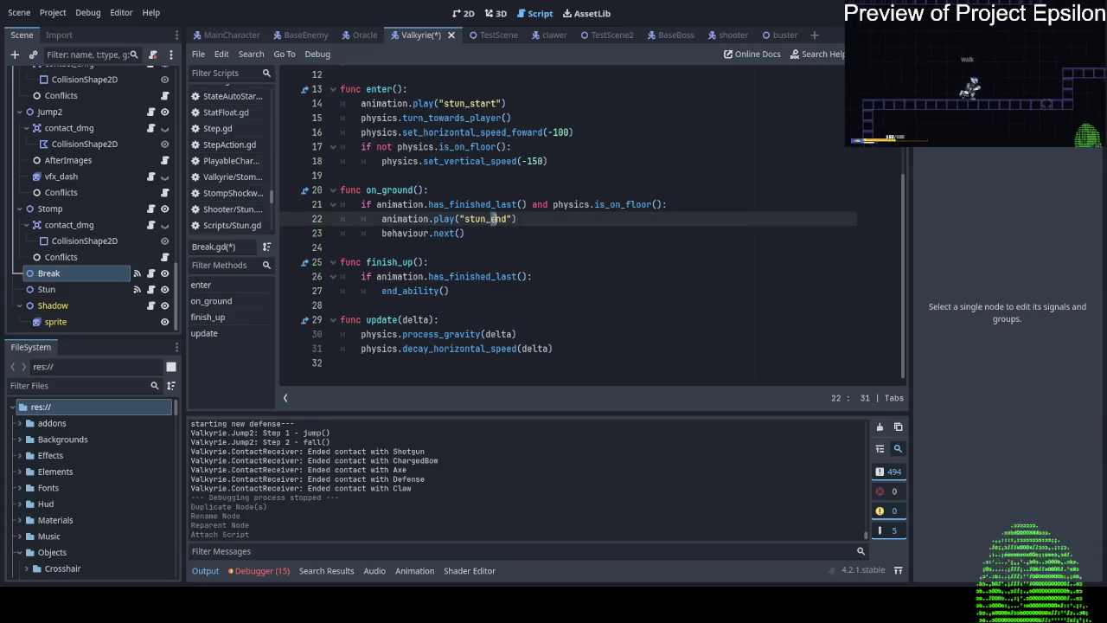
text(g)
text(ck)
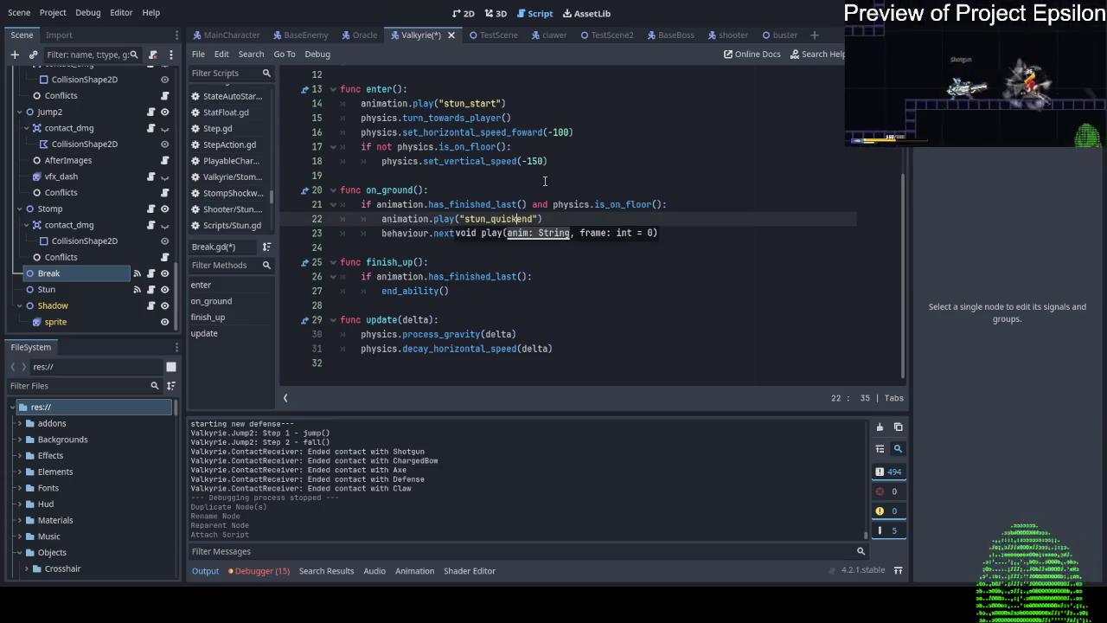
click(598, 297)
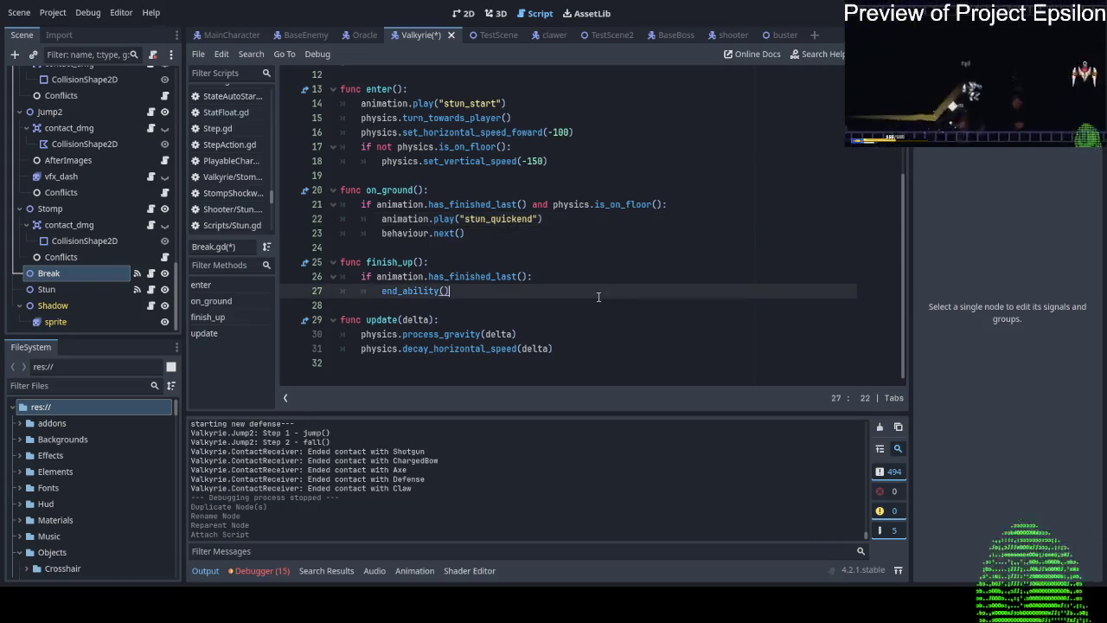
key(ctrl+s)
scroll(553, 211, up, 4)
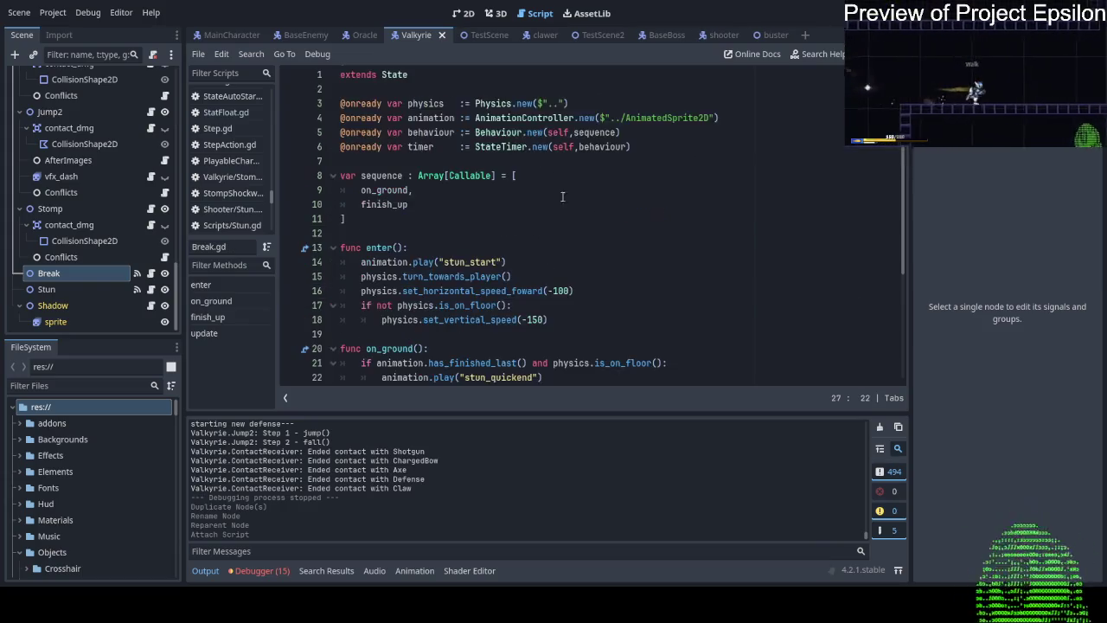
Check the Break, Thrust and Dash signals, then restore Thrust's countered_enough_times connection to execute.
click(85, 273)
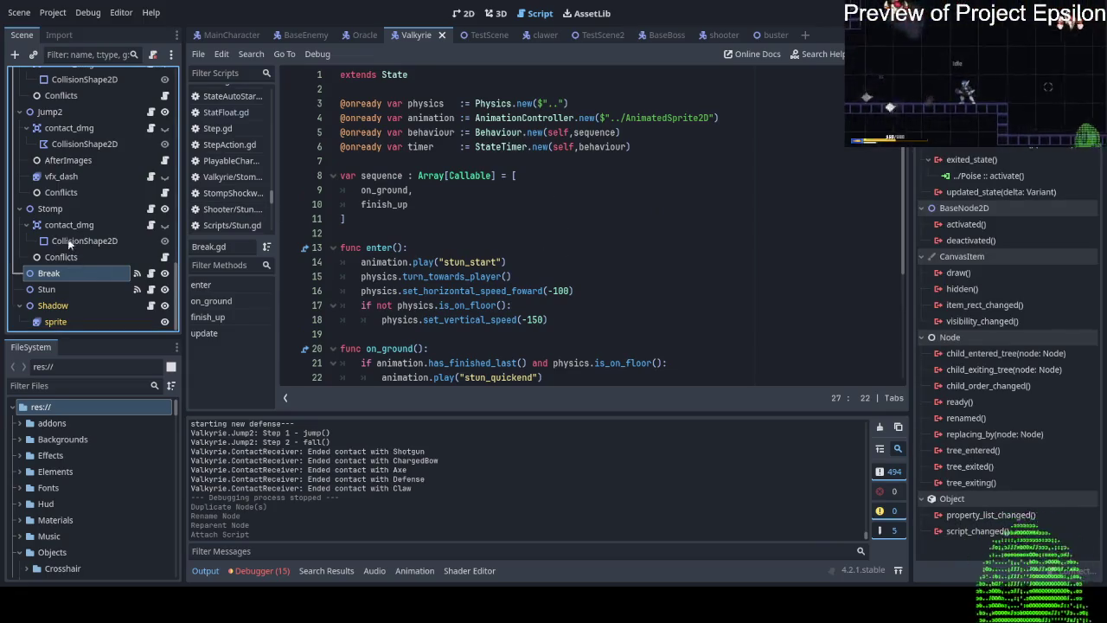
scroll(69, 245, up, 2)
scroll(78, 144, up, 2)
scroll(79, 202, down, 2)
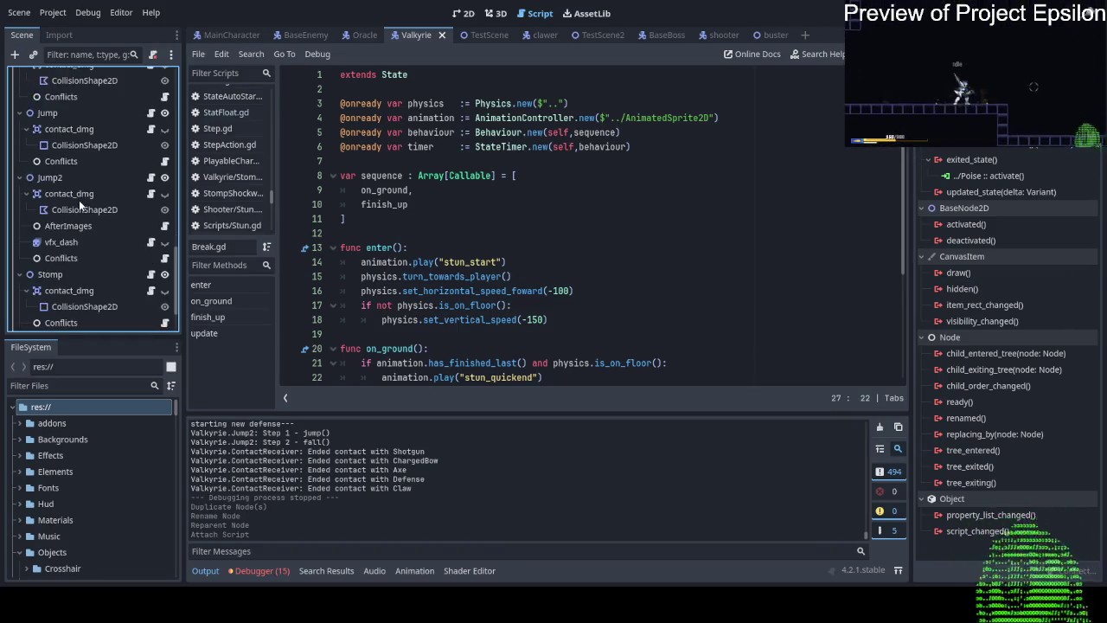
scroll(77, 173, up, 4)
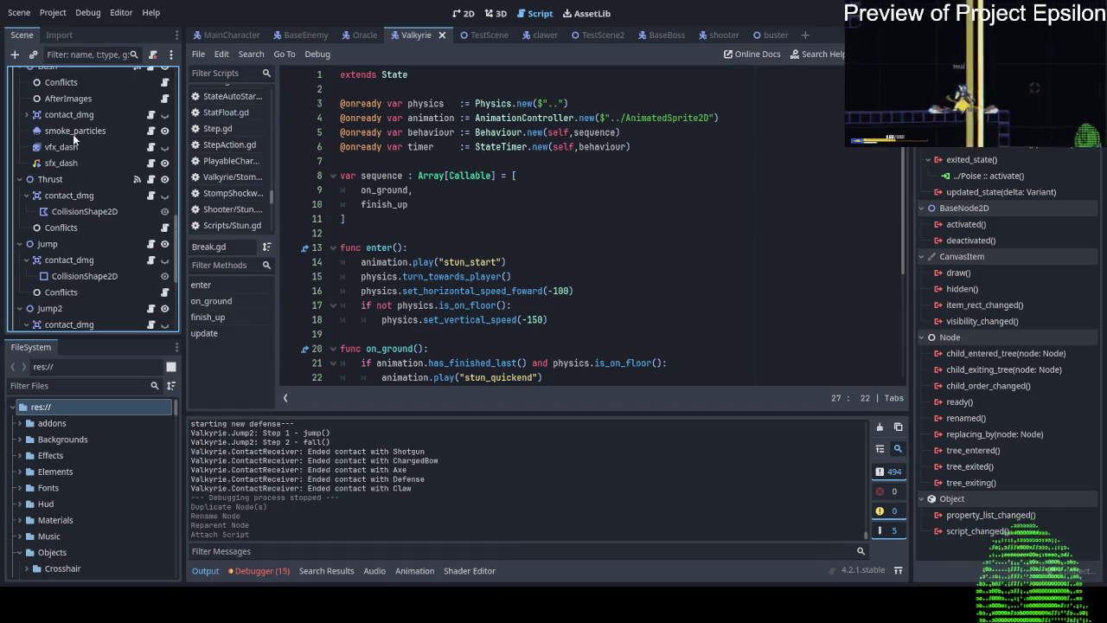
click(81, 177)
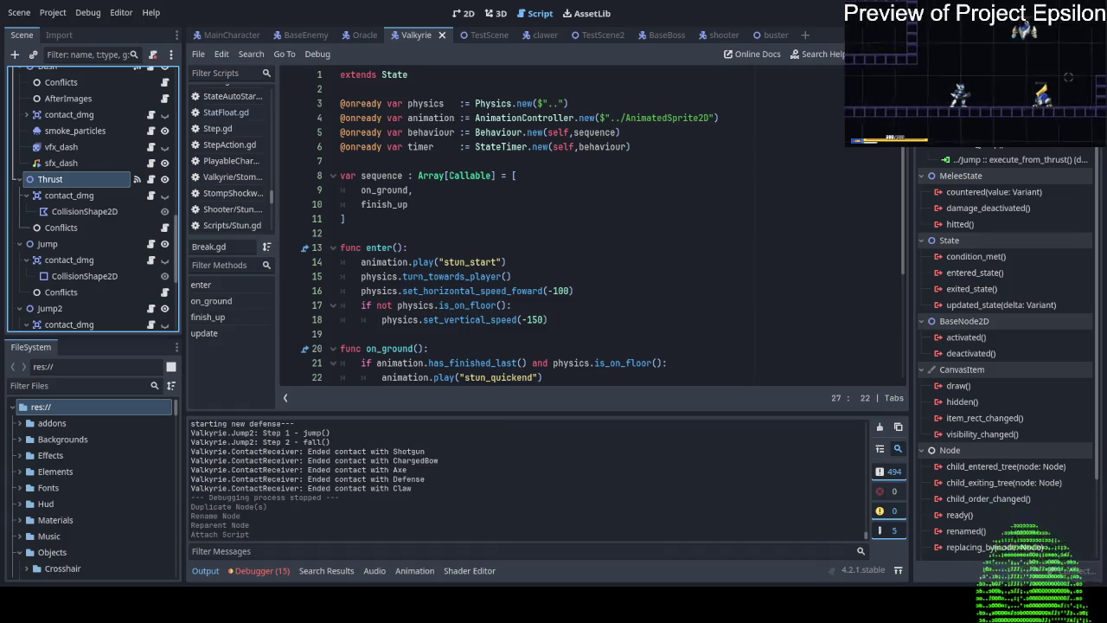
scroll(93, 199, up, 1)
click(74, 102)
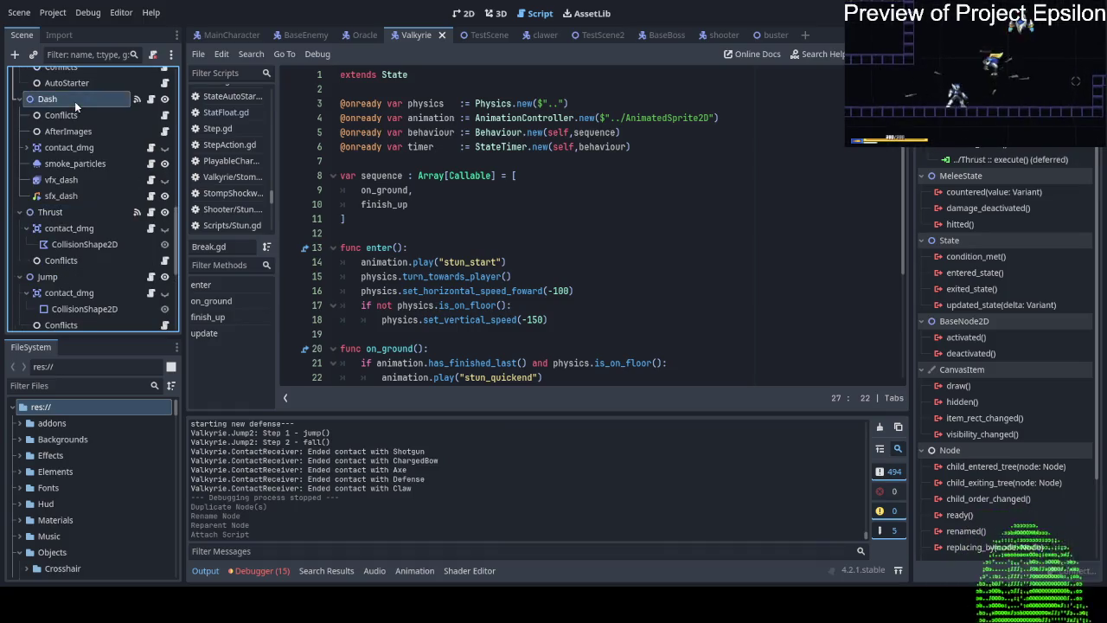
click(58, 211)
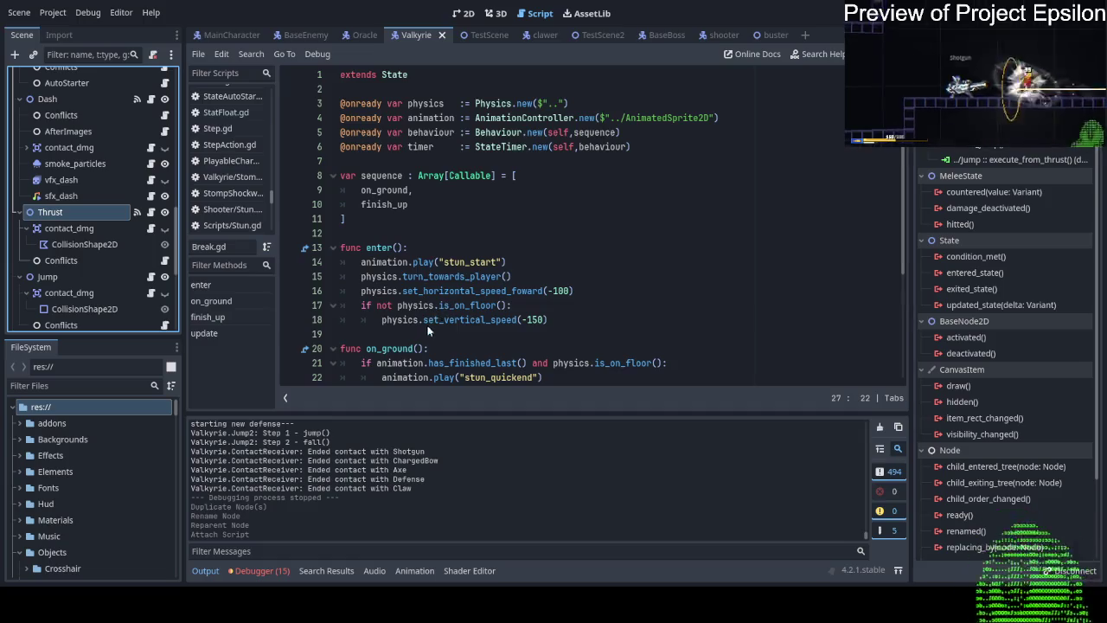
key(ctrl+z)
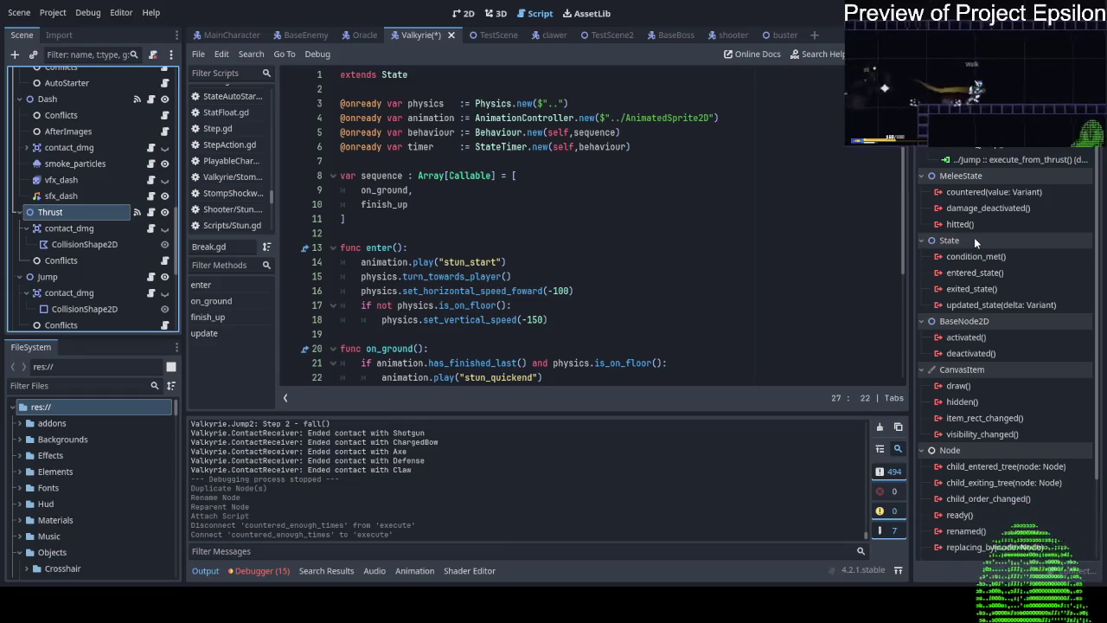
Delete Break's entered_state→deactivate and exited_state→activate signal connections.
scroll(87, 260, down, 5)
scroll(51, 256, down, 3)
click(64, 273)
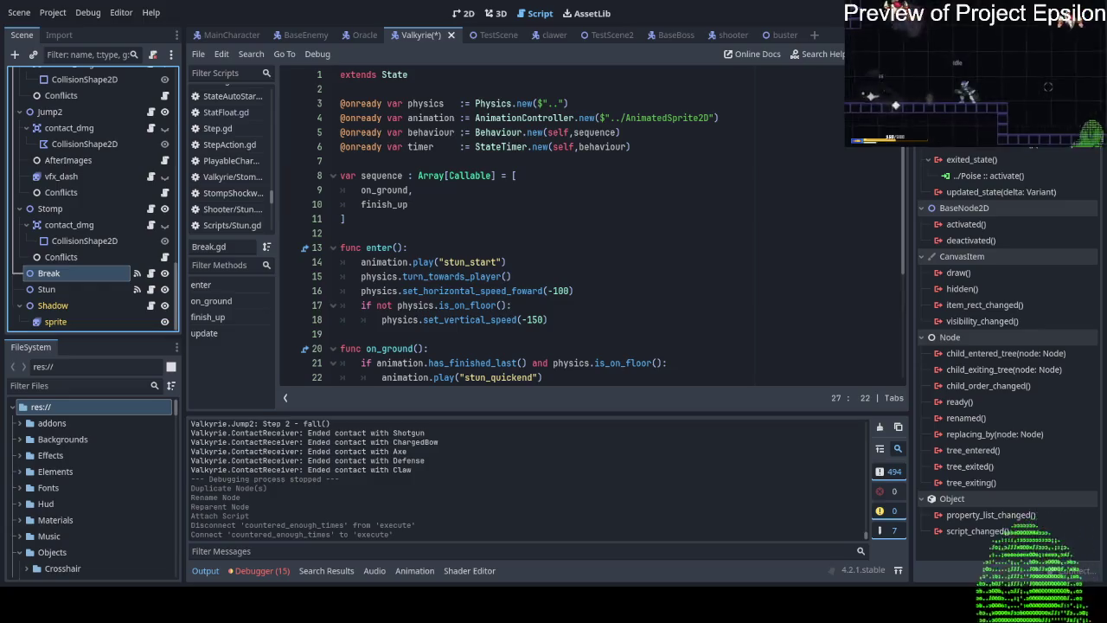
key(Delete)
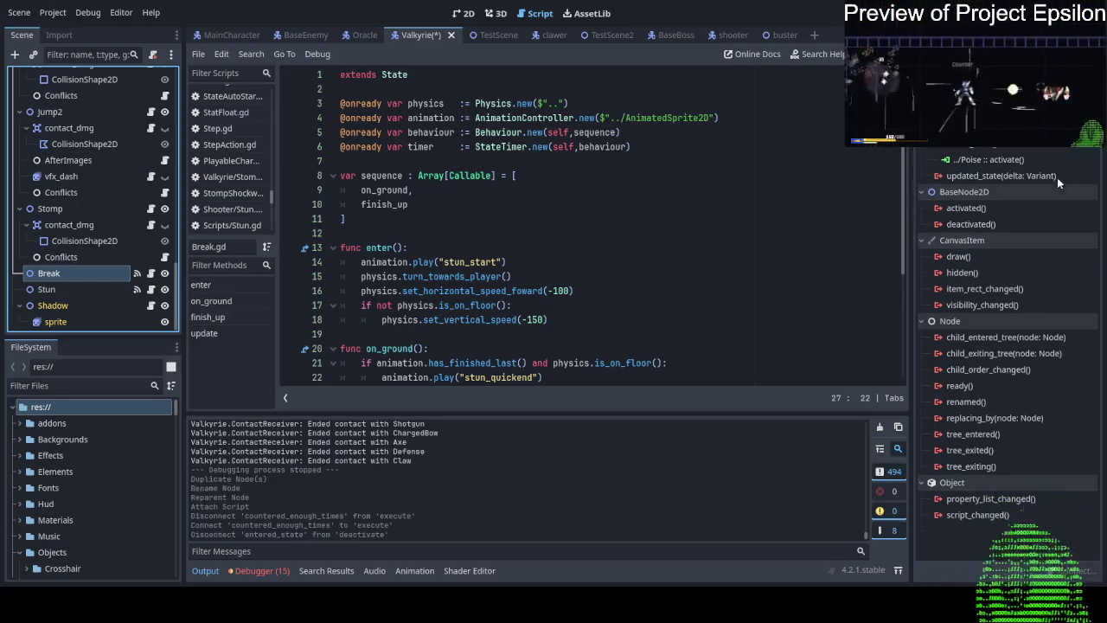
key(Delete)
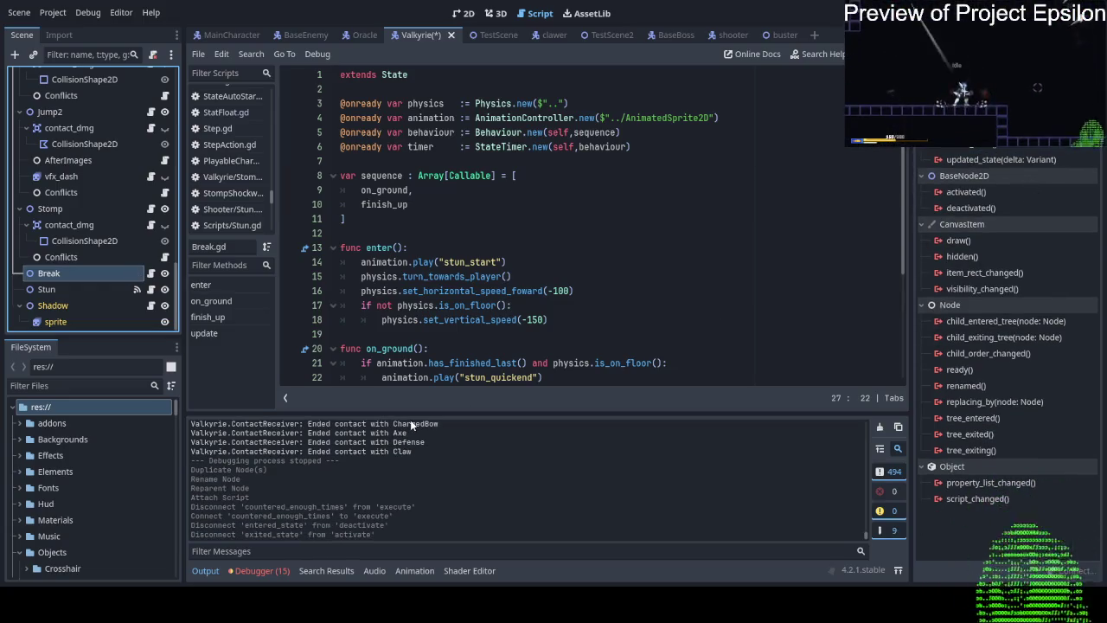
scroll(68, 191, up, 3)
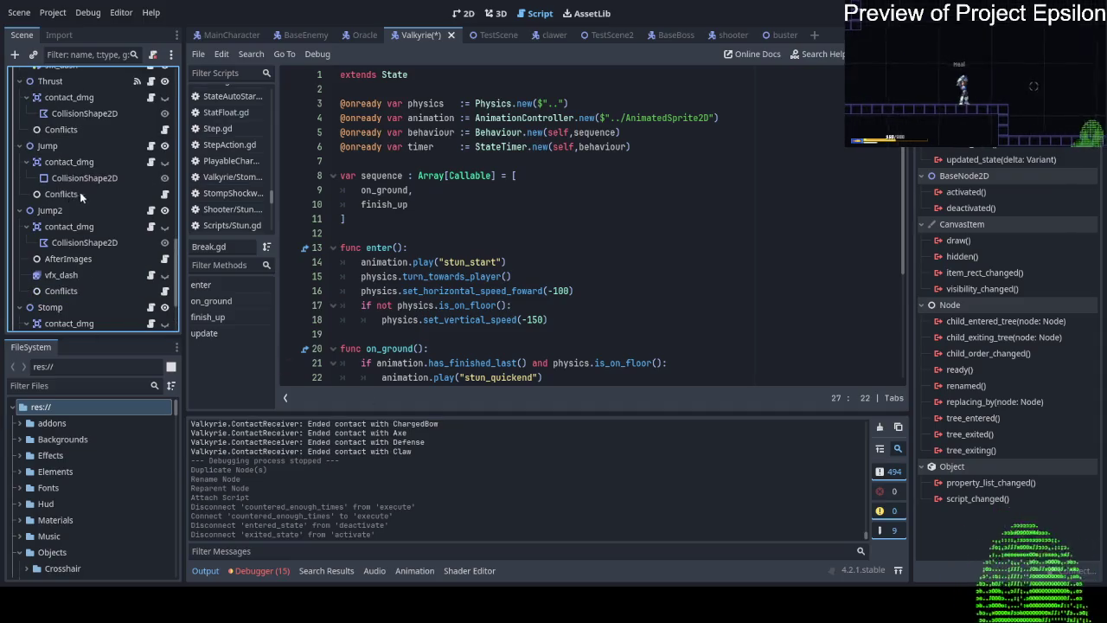
click(78, 195)
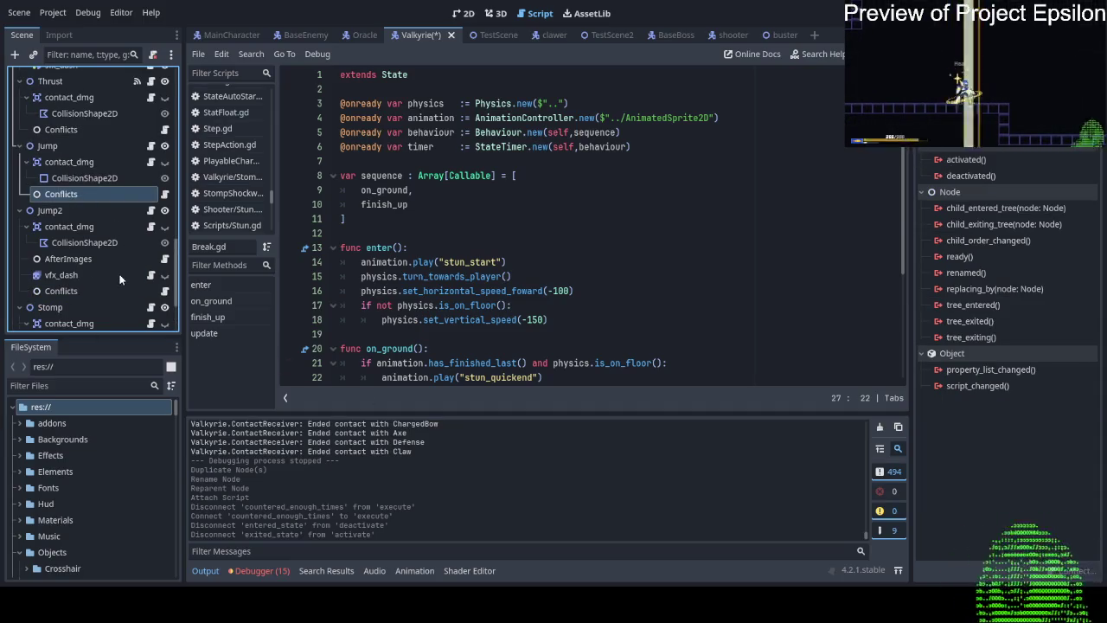
Paste the copied Conflicts node under Break and expand its hard conflicts, which list Stun.
scroll(121, 279, down, 3)
click(62, 272)
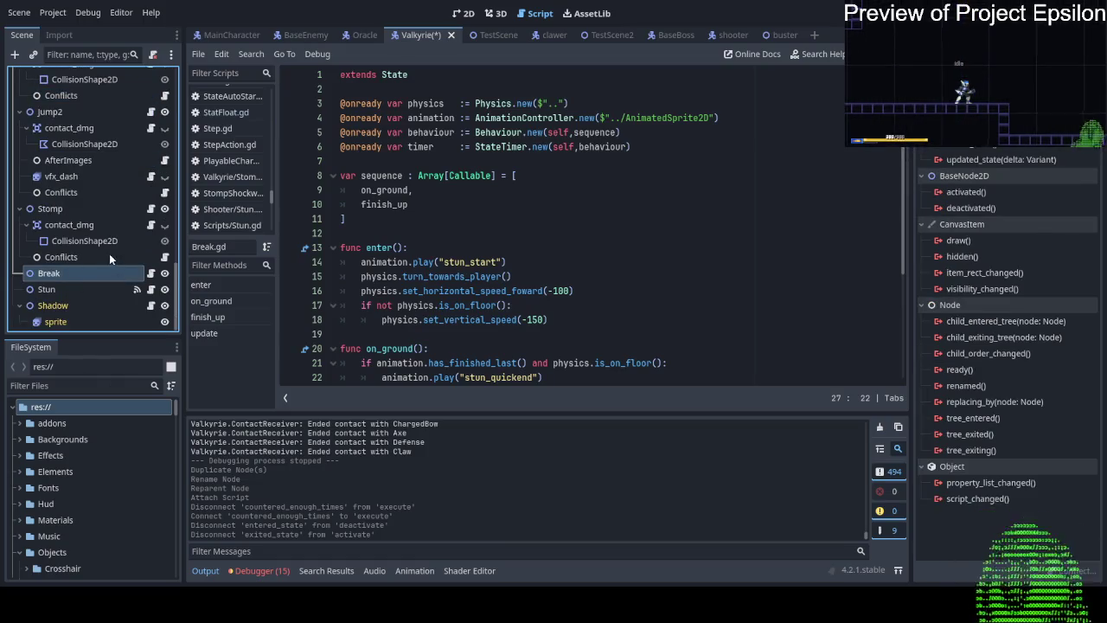
key(ctrl+v)
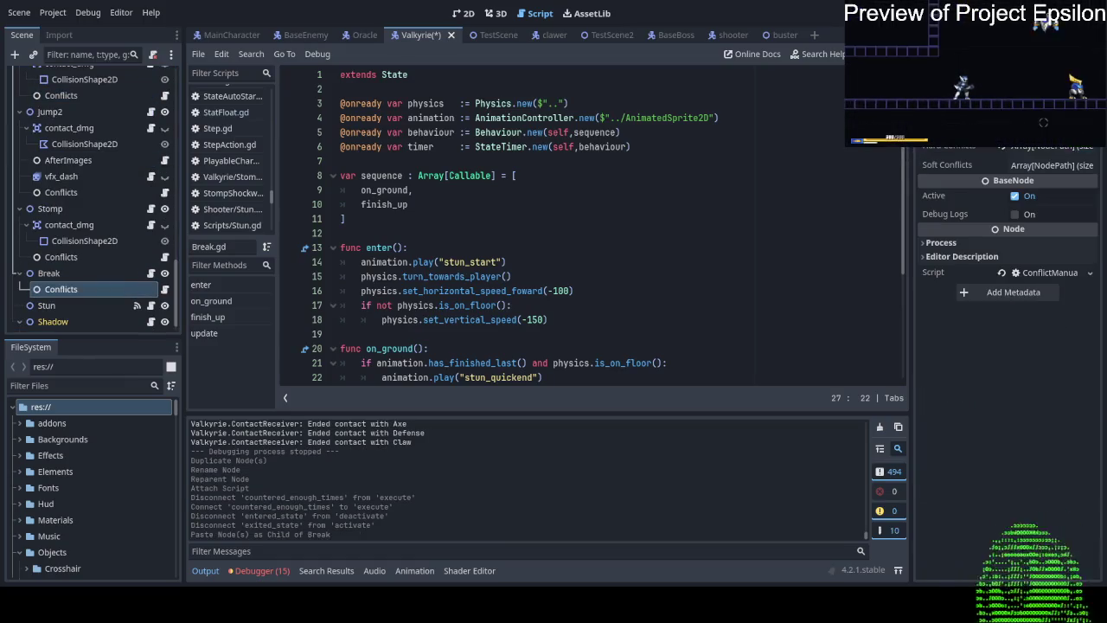
click(1051, 150)
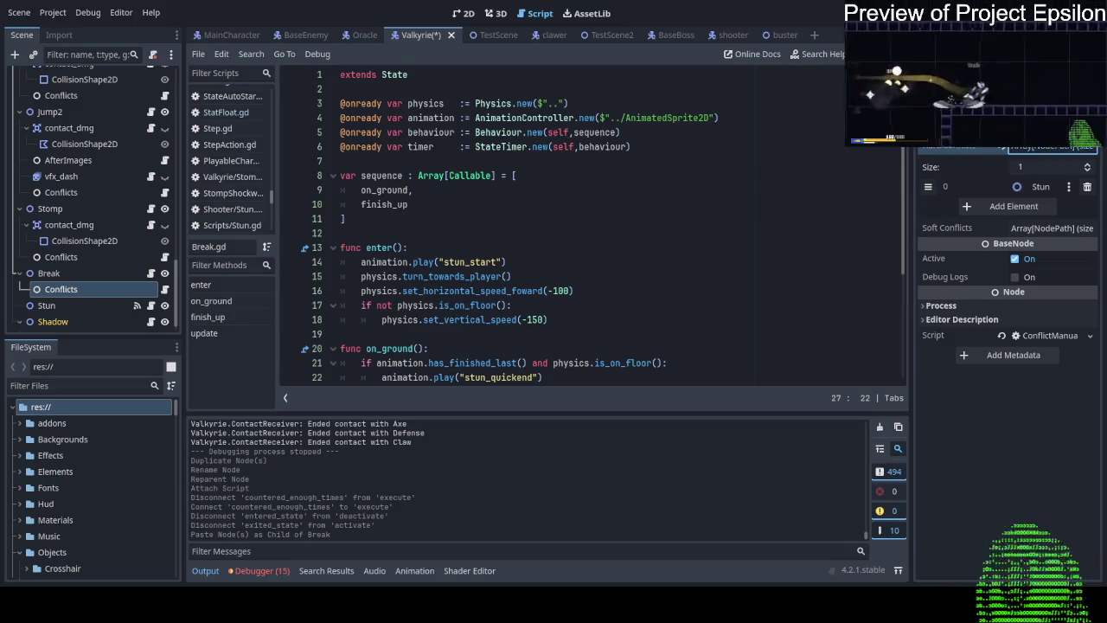
Save the Valkyrie scene and stop the boss-fight test run.
key(ctrl+s)
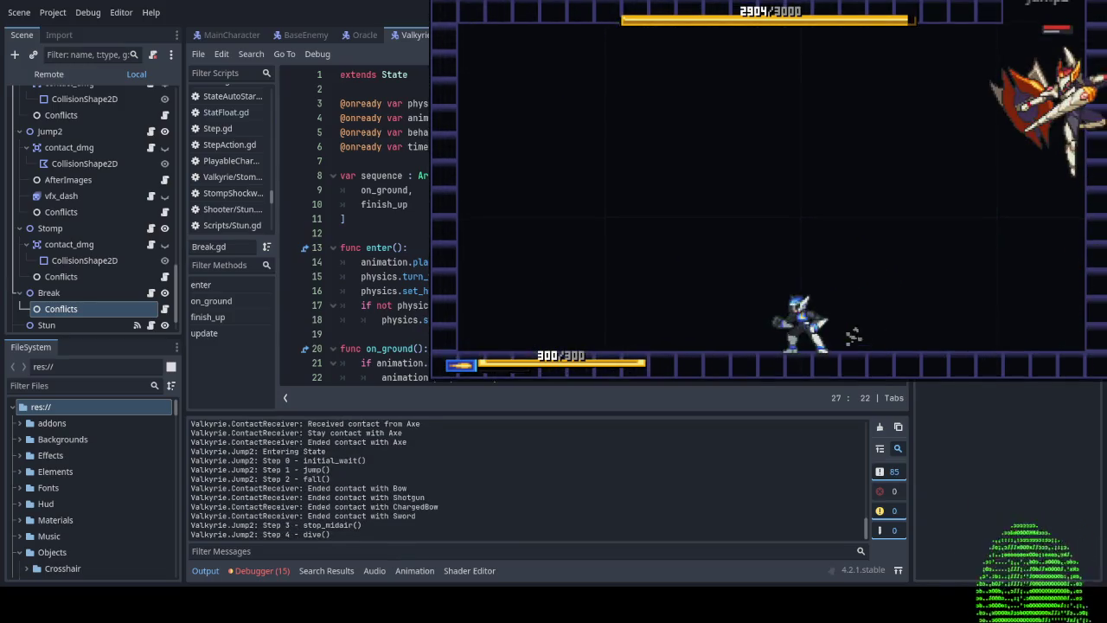
key(F8)
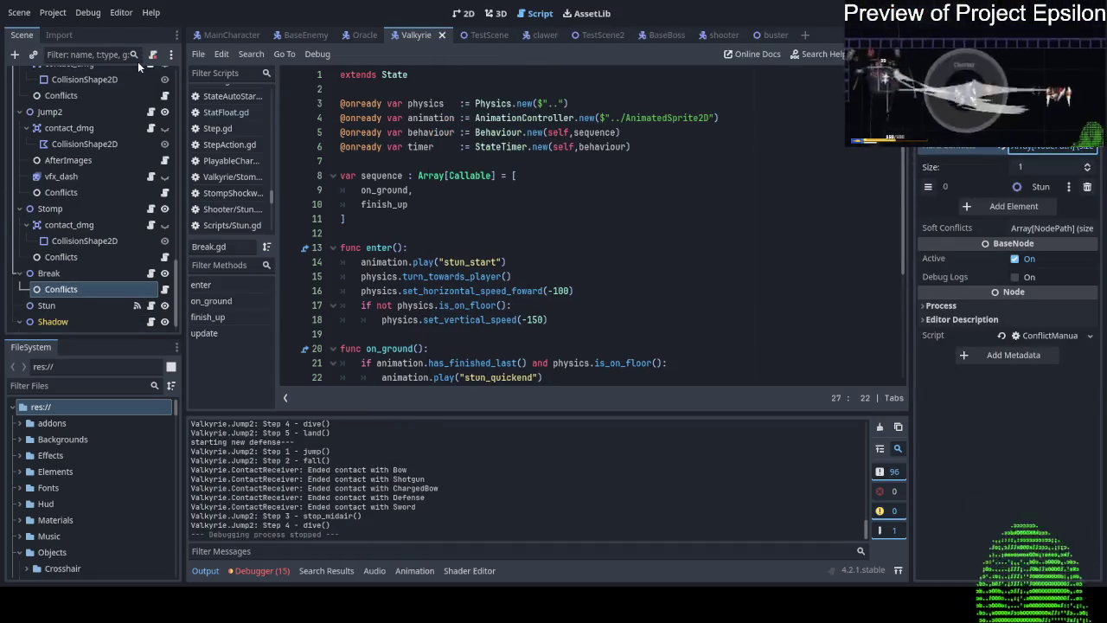
Remove Stomp and Jump2 from the AI node's attacks, leaving only Dash, save, and relaunch the game.
scroll(91, 195, up, 5)
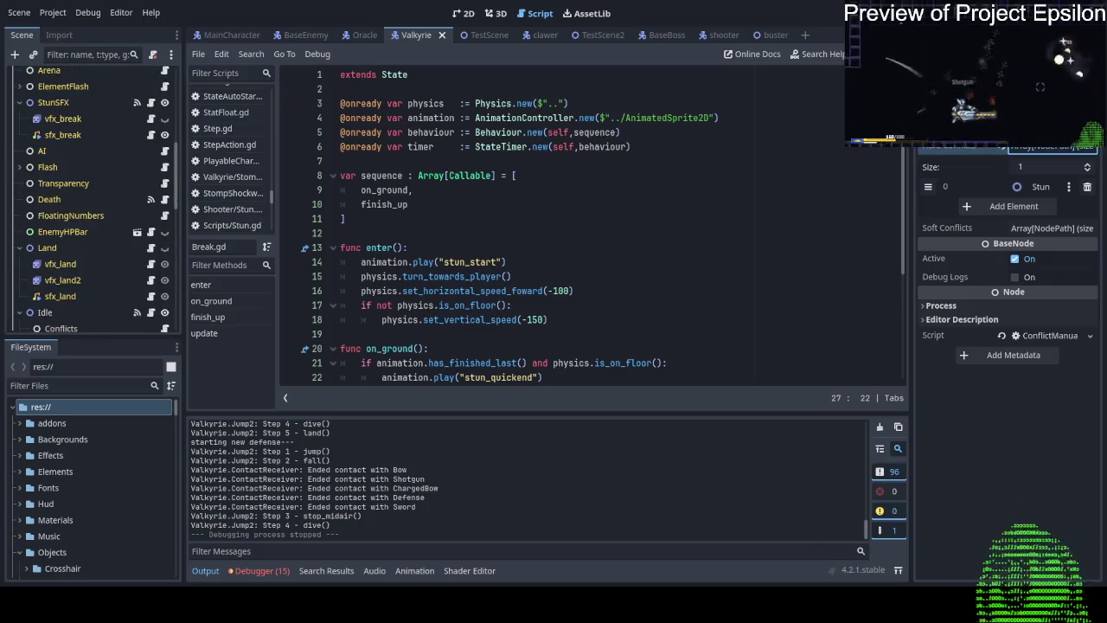
click(65, 150)
click(65, 120)
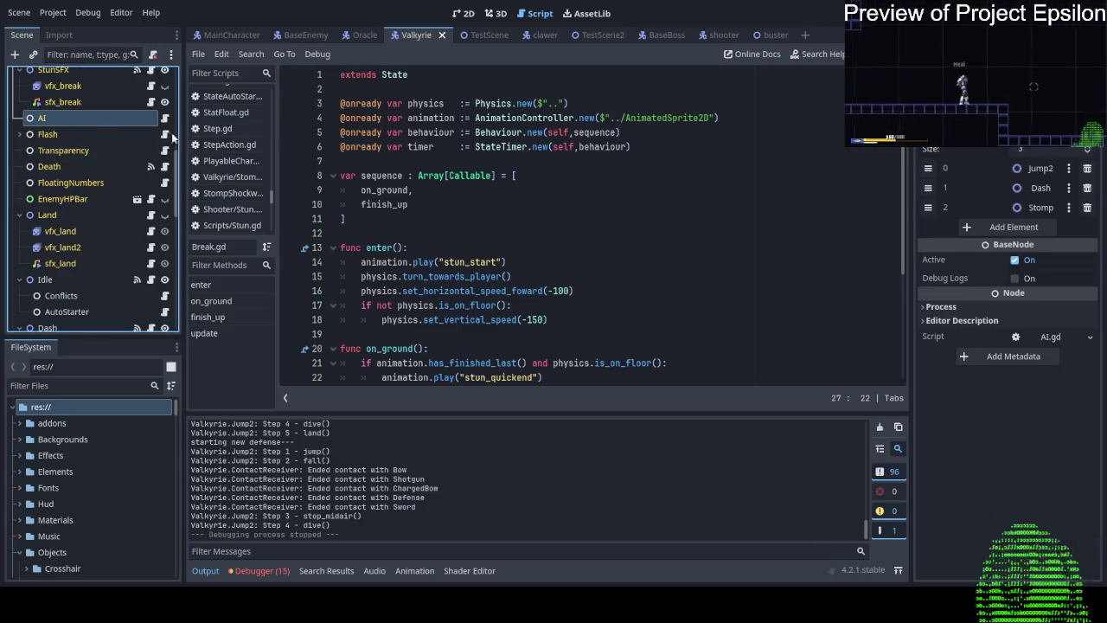
click(1088, 168)
click(1089, 188)
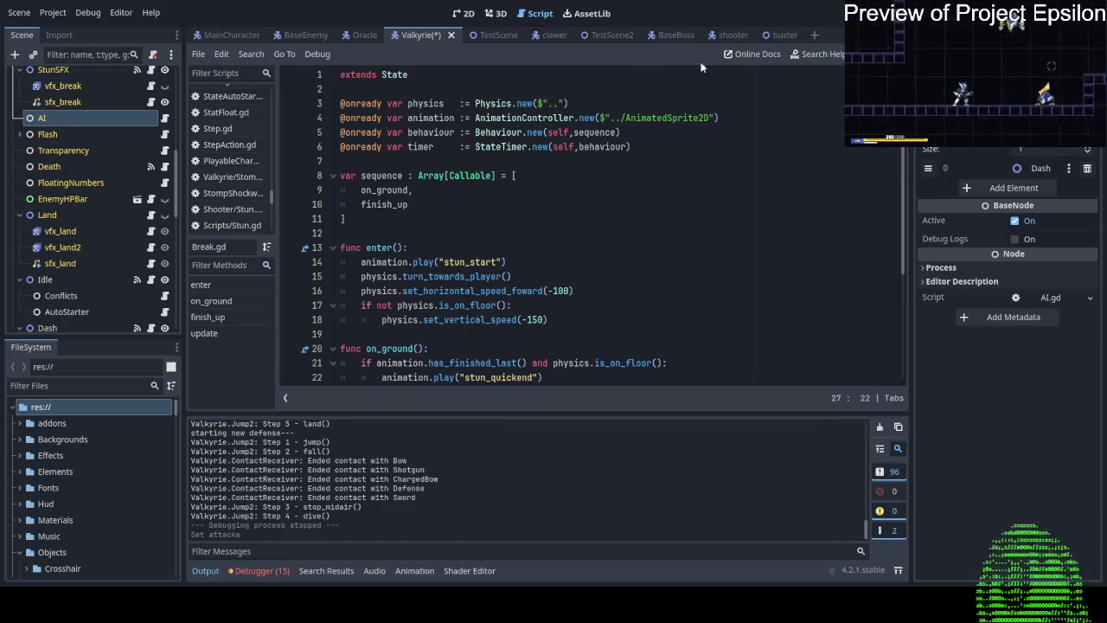
key(ctrl+s)
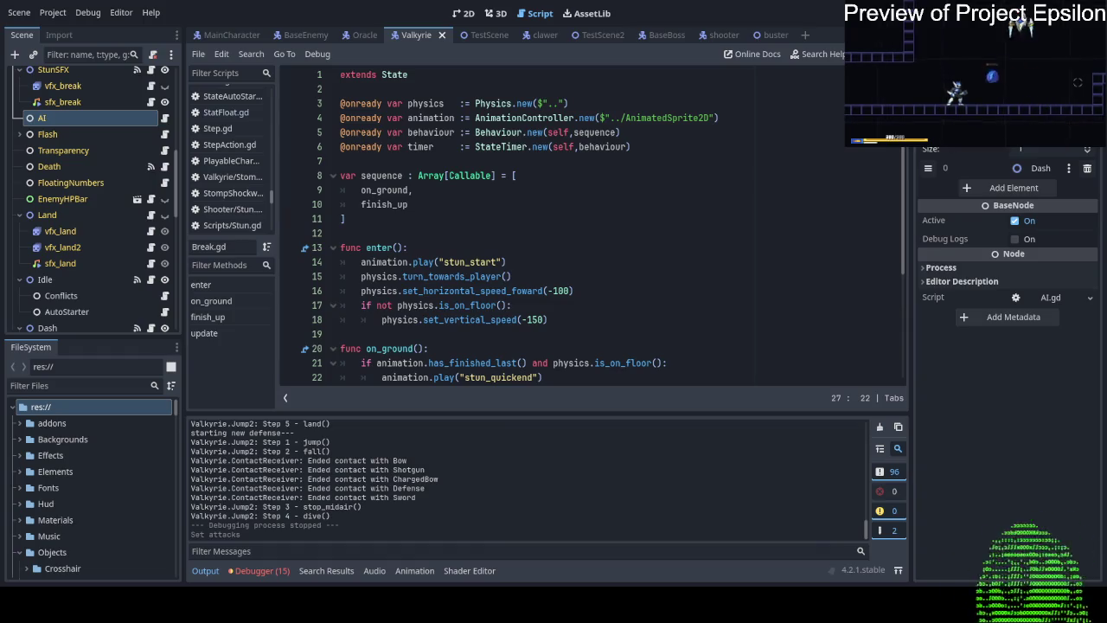
key(F5)
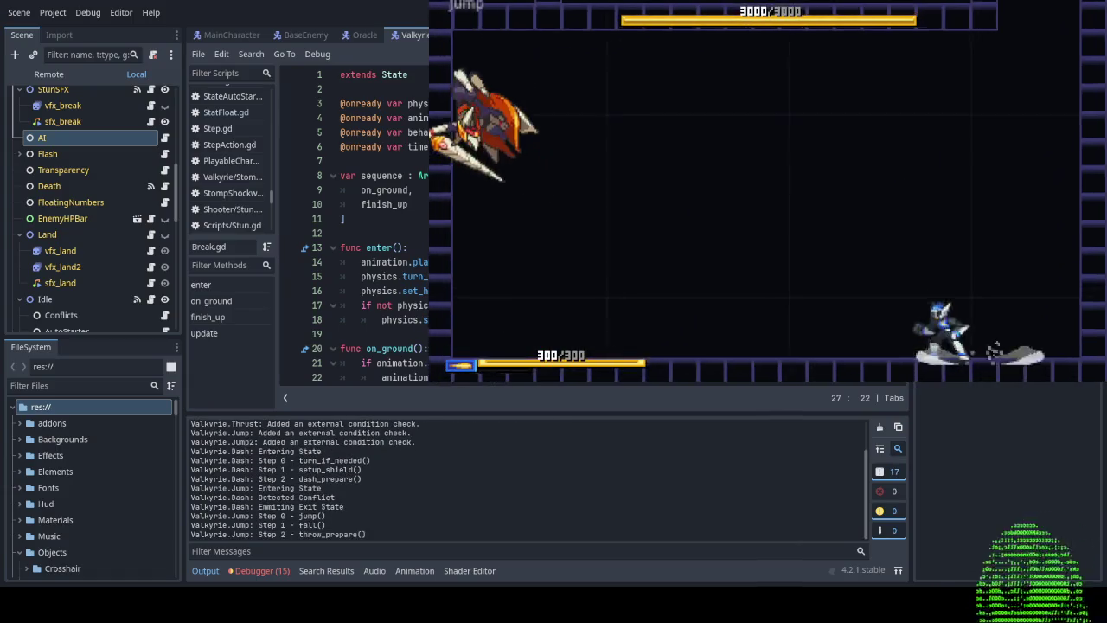
key(Left)
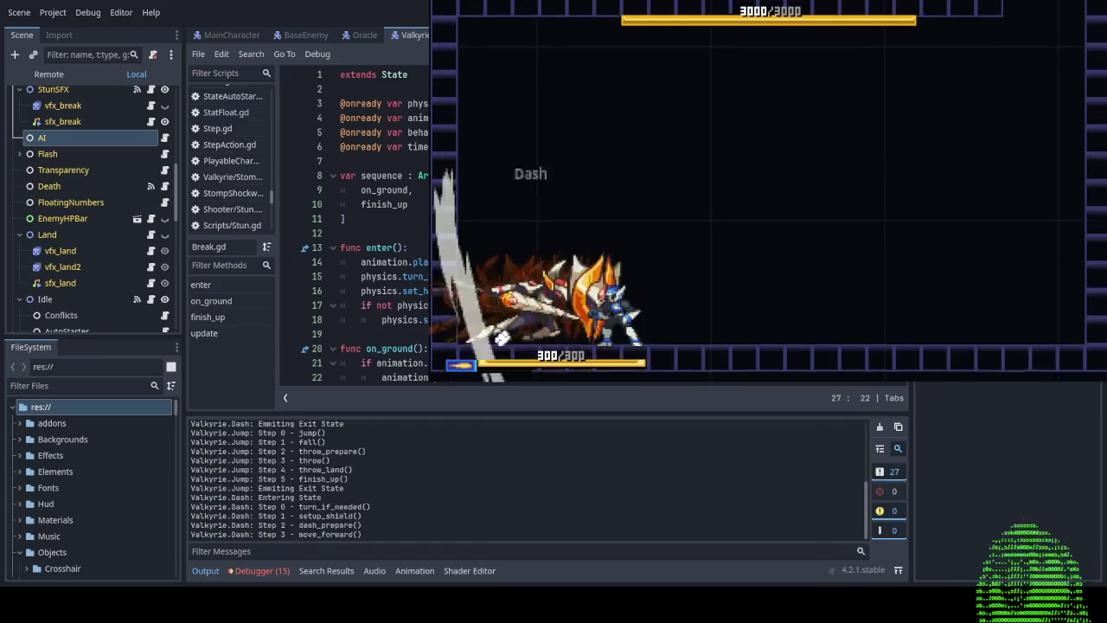
key(Right)
key(Right)
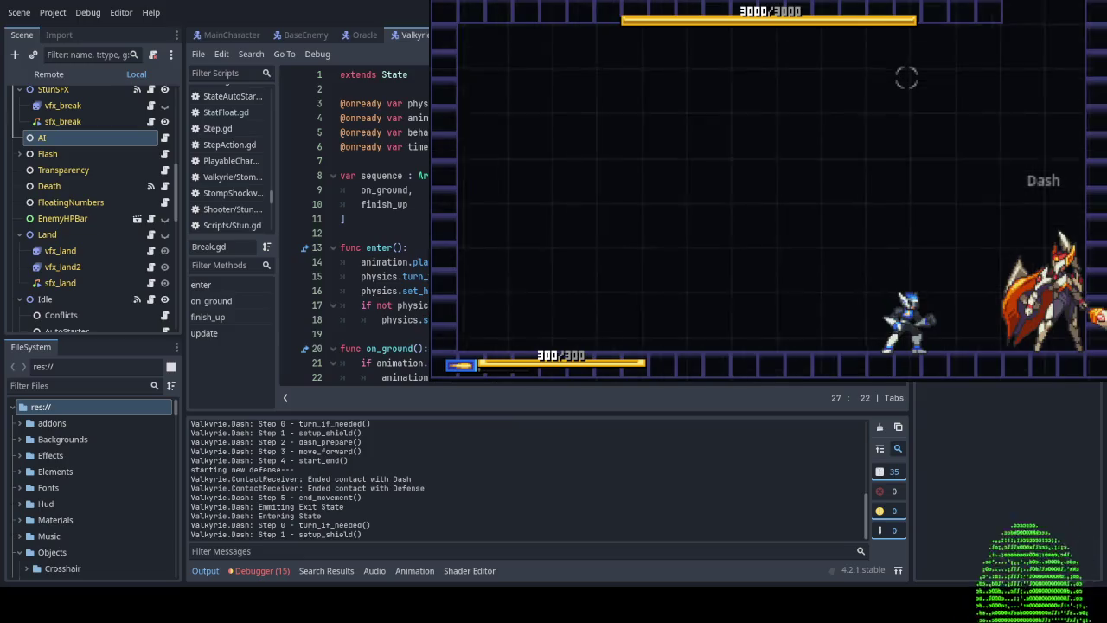
key(Left)
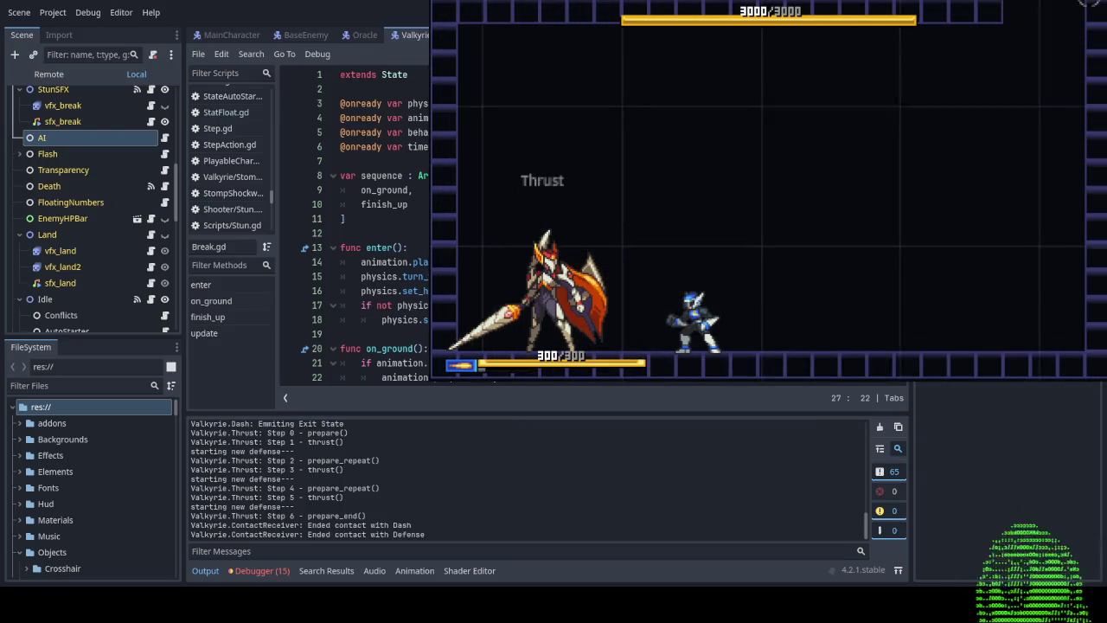
key(F8)
scroll(95, 199, down, 2)
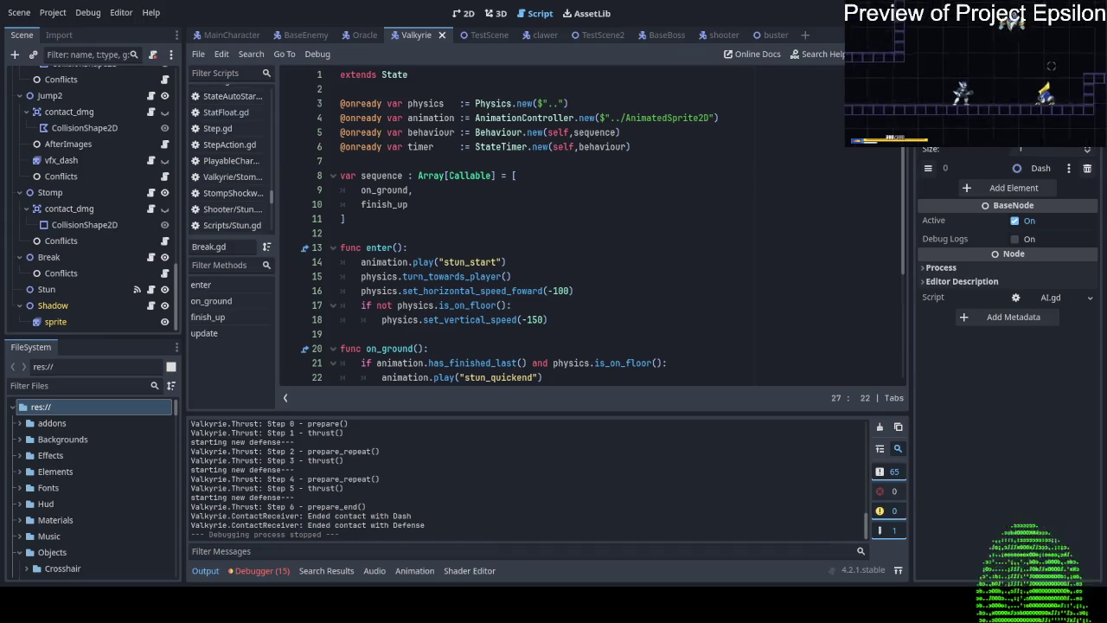
Add Break as a third hard conflict on Thrust's Conflicts node beside Jump and Stun, then save.
scroll(95, 199, up, 4)
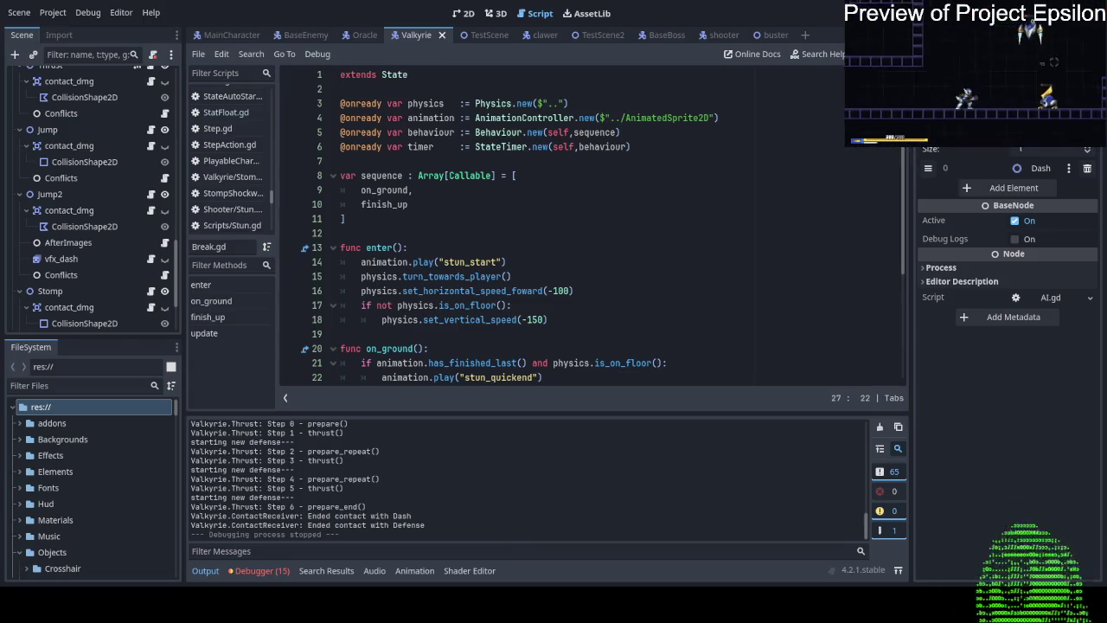
scroll(96, 199, down, 3)
scroll(96, 199, up, 4)
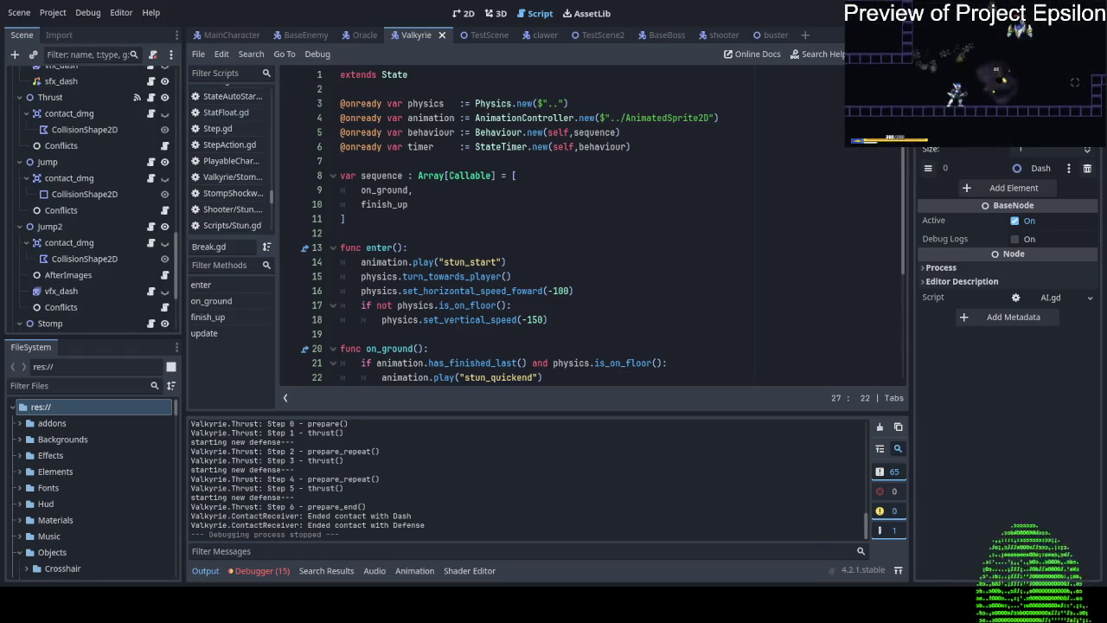
click(61, 146)
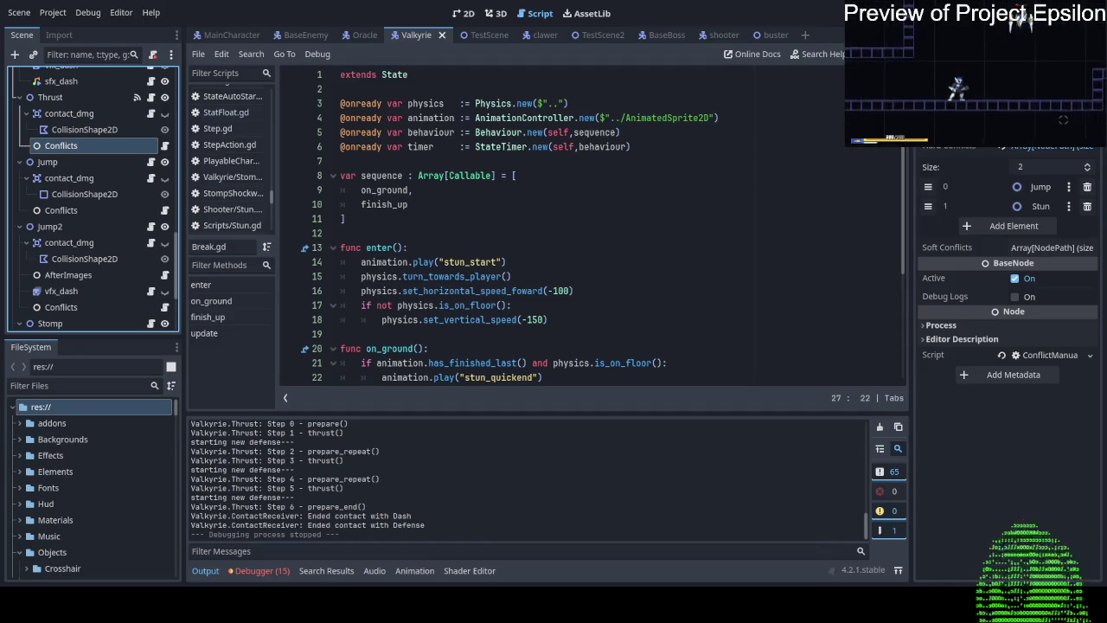
click(1034, 225)
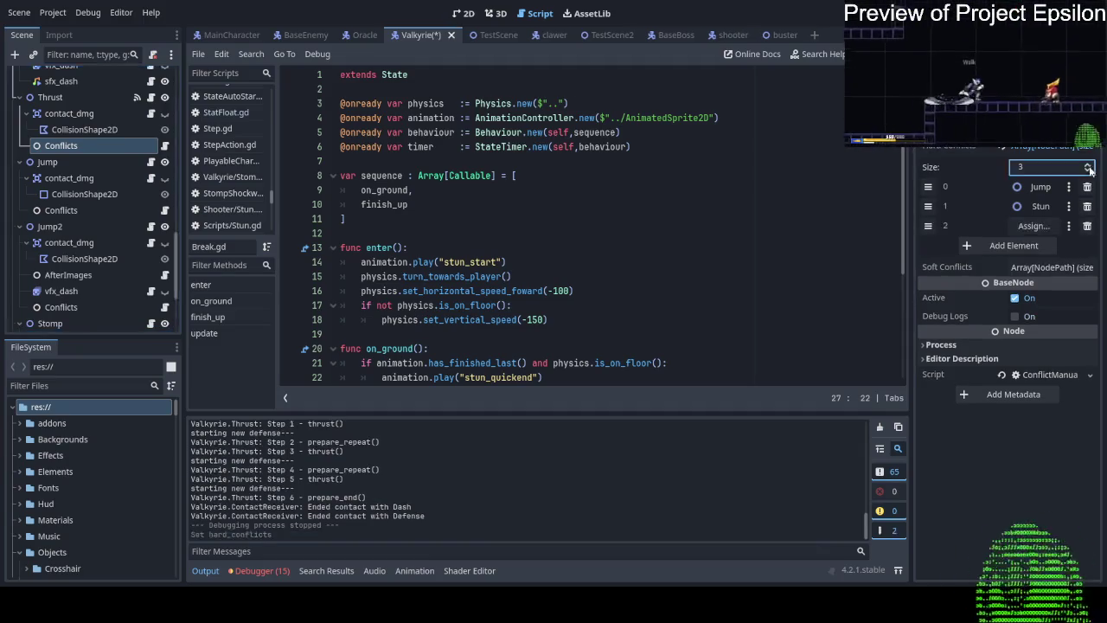
drag(1038, 218, 1034, 225)
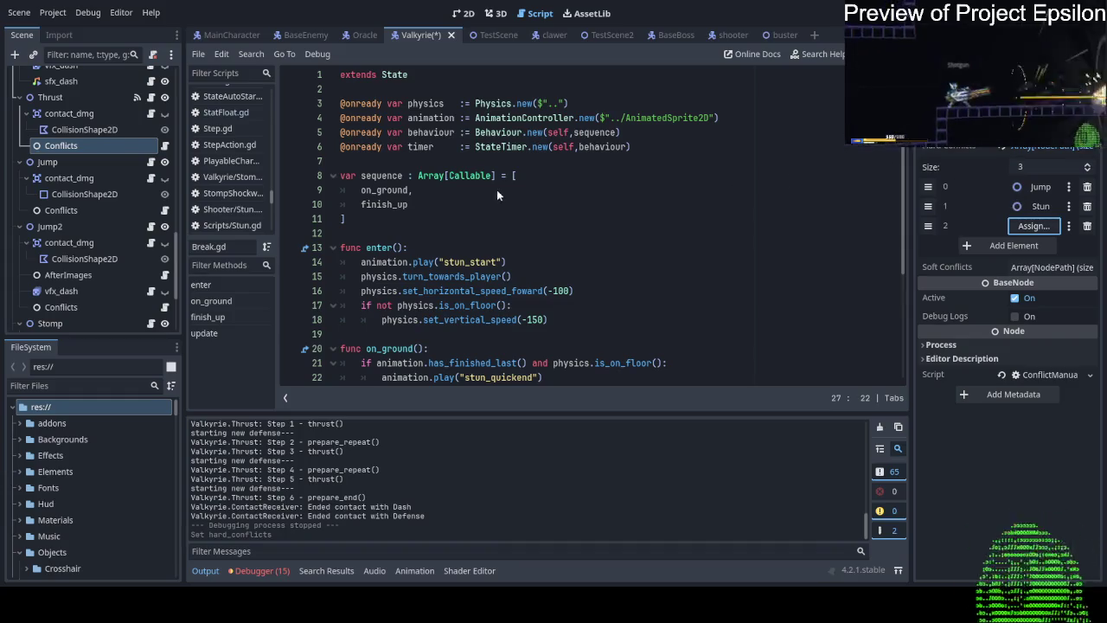
drag(519, 199, 803, 164)
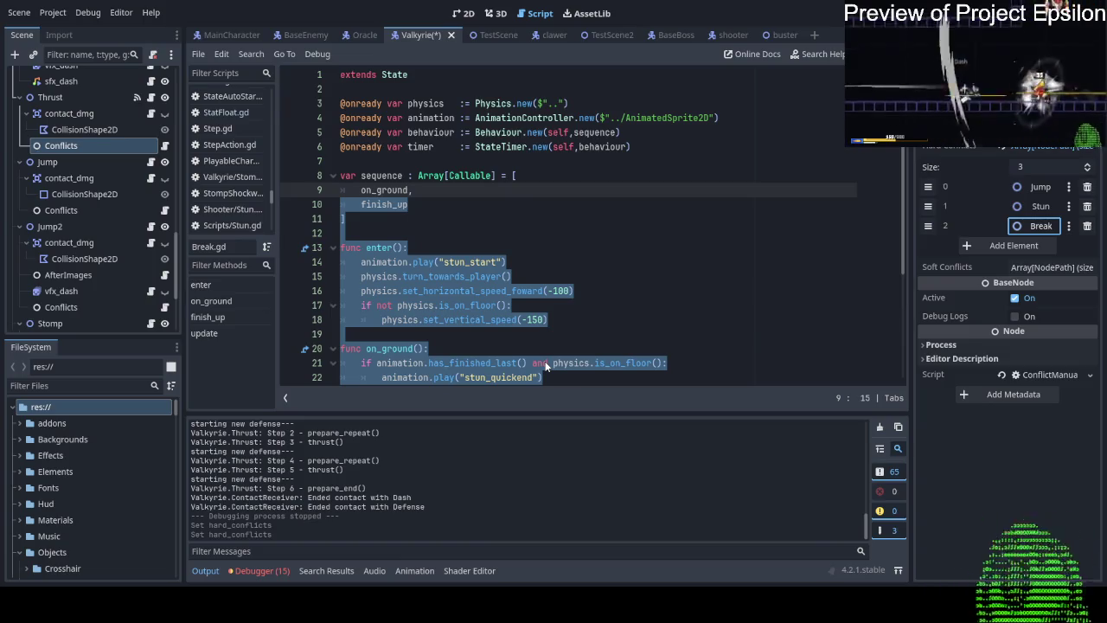
key(ctrl+s)
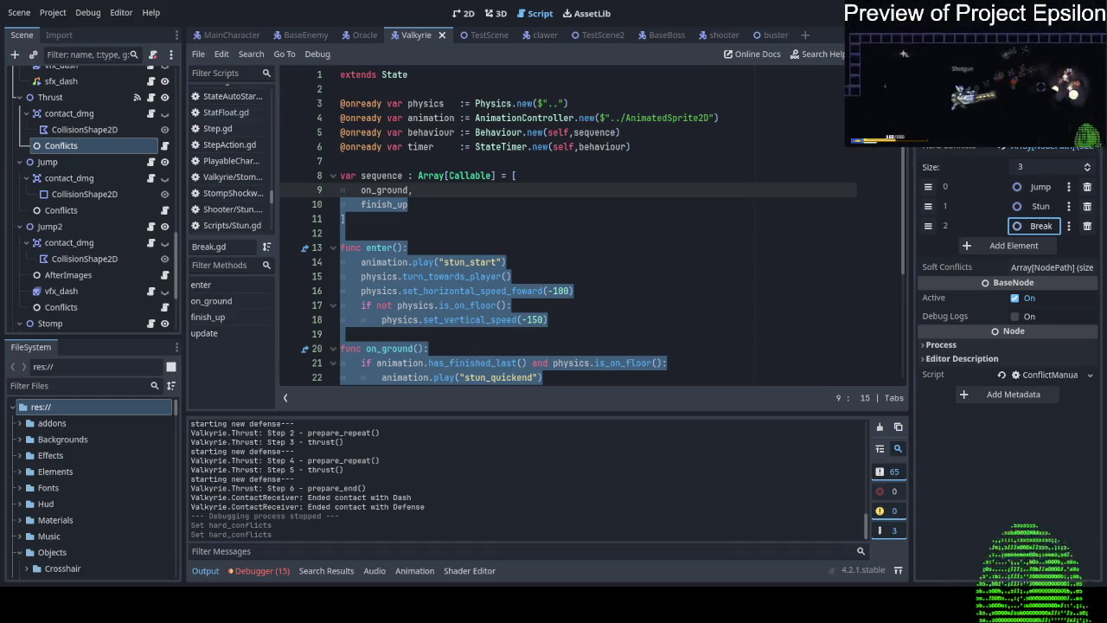
key(F5)
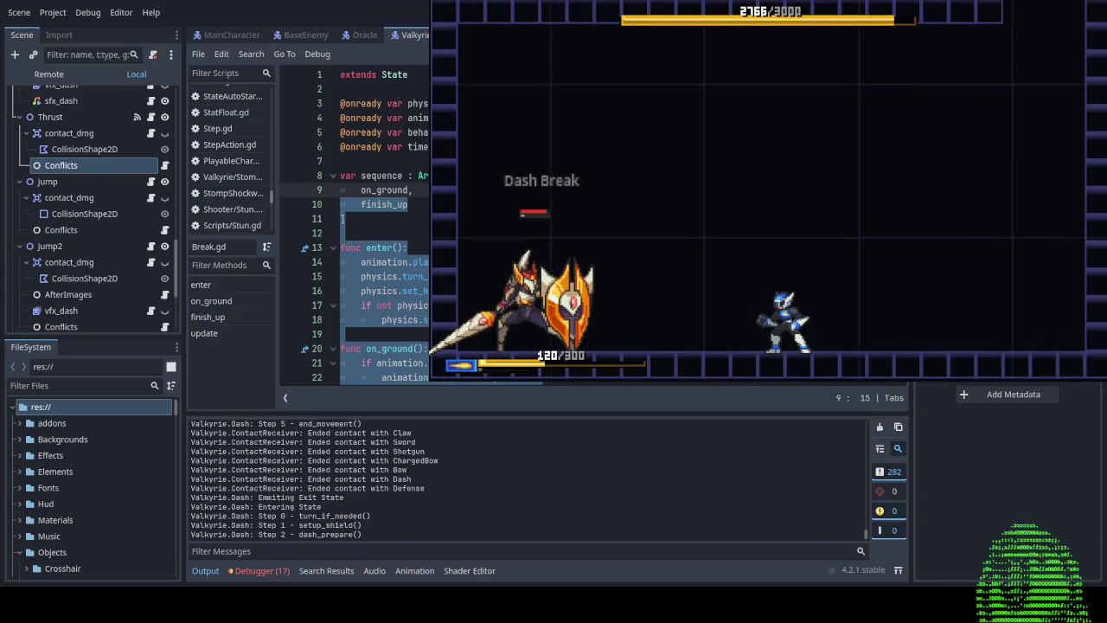
key(F8)
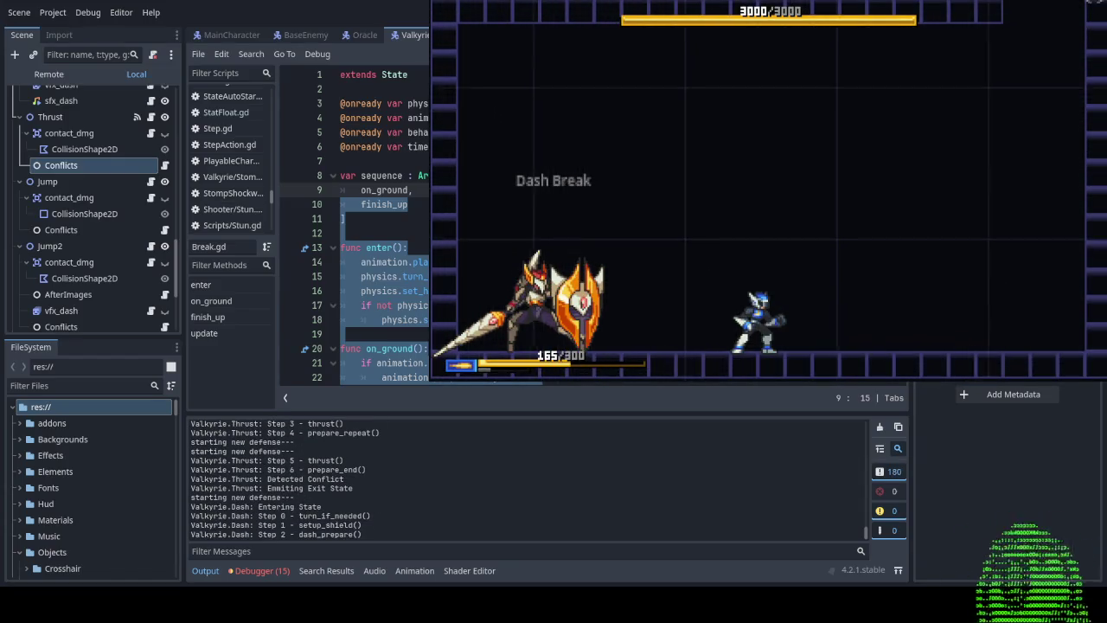
key(F8)
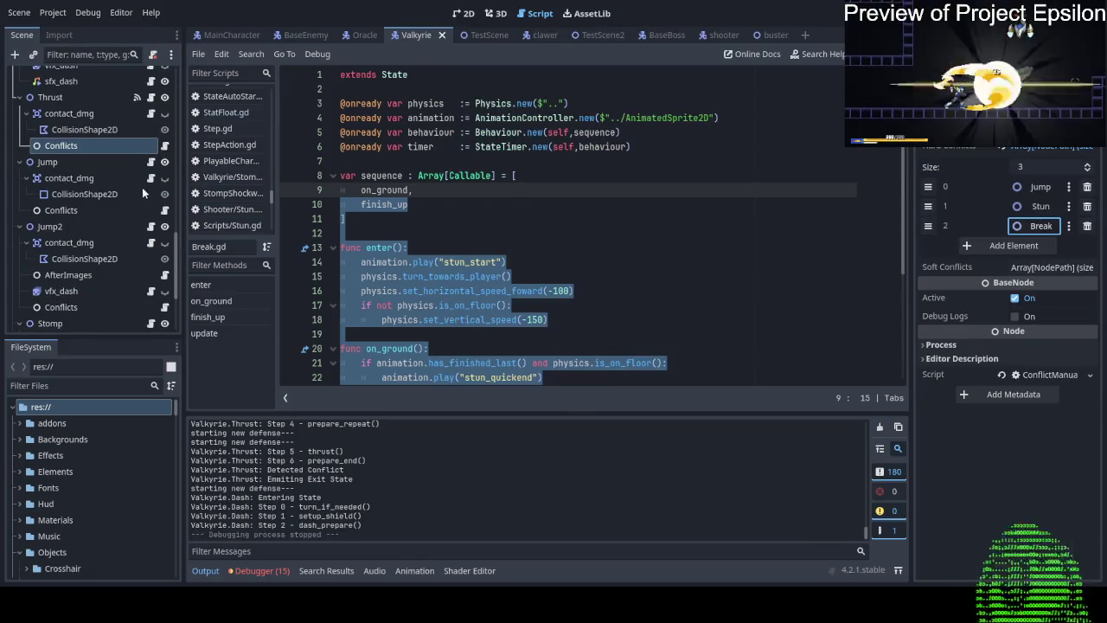
Open Thrust.gd and review its on_counter logic emitting countered_enough_times after 3 counters.
click(151, 98)
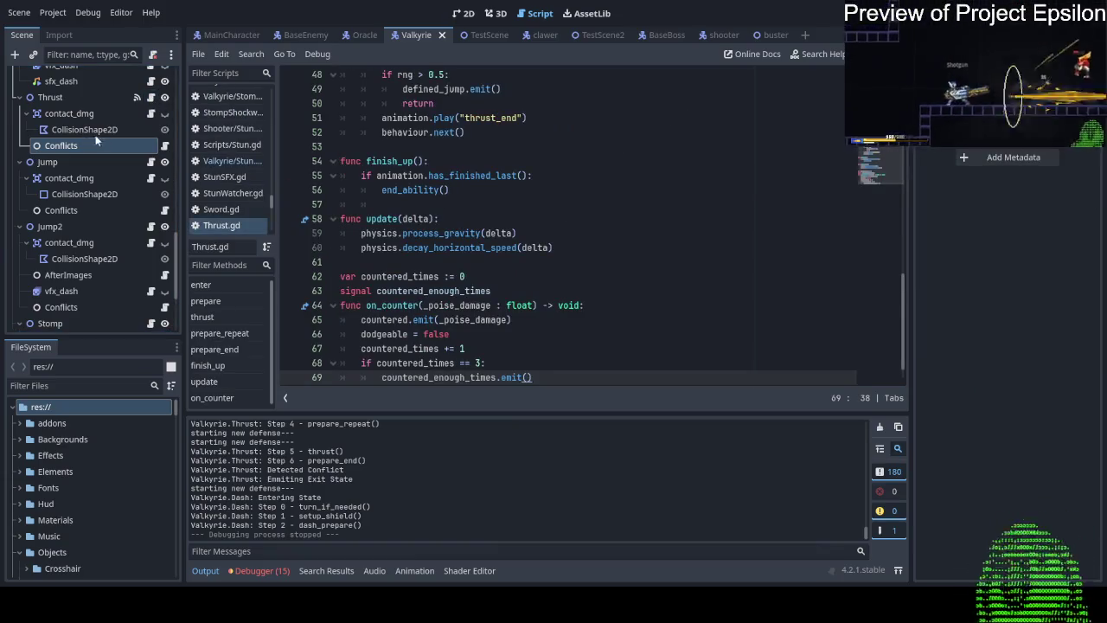
scroll(504, 266, up, 3)
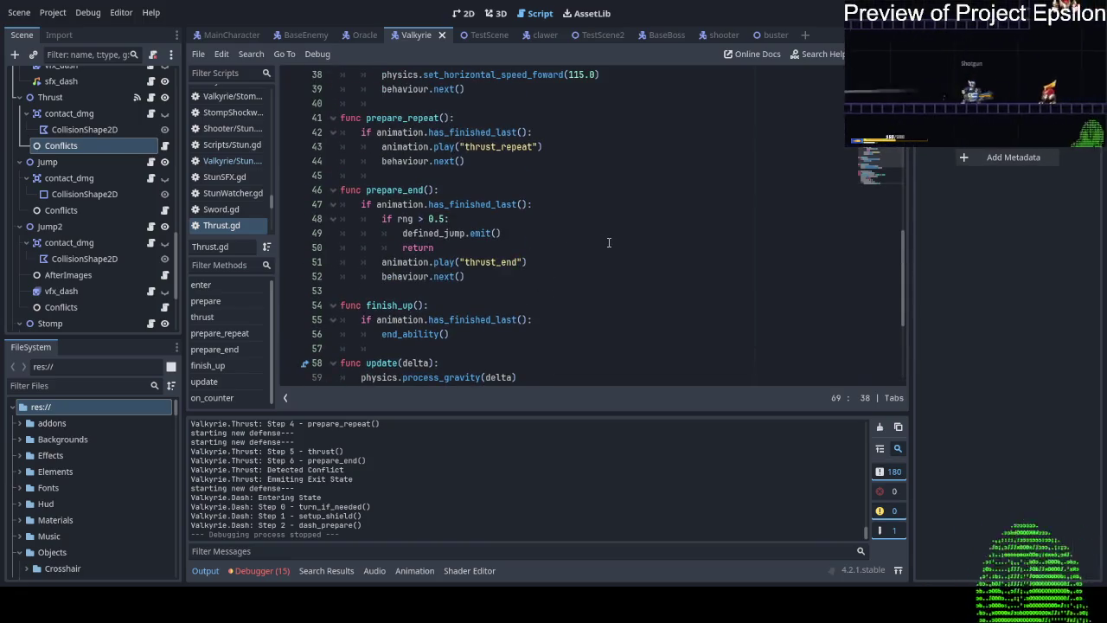
scroll(609, 243, up, 3)
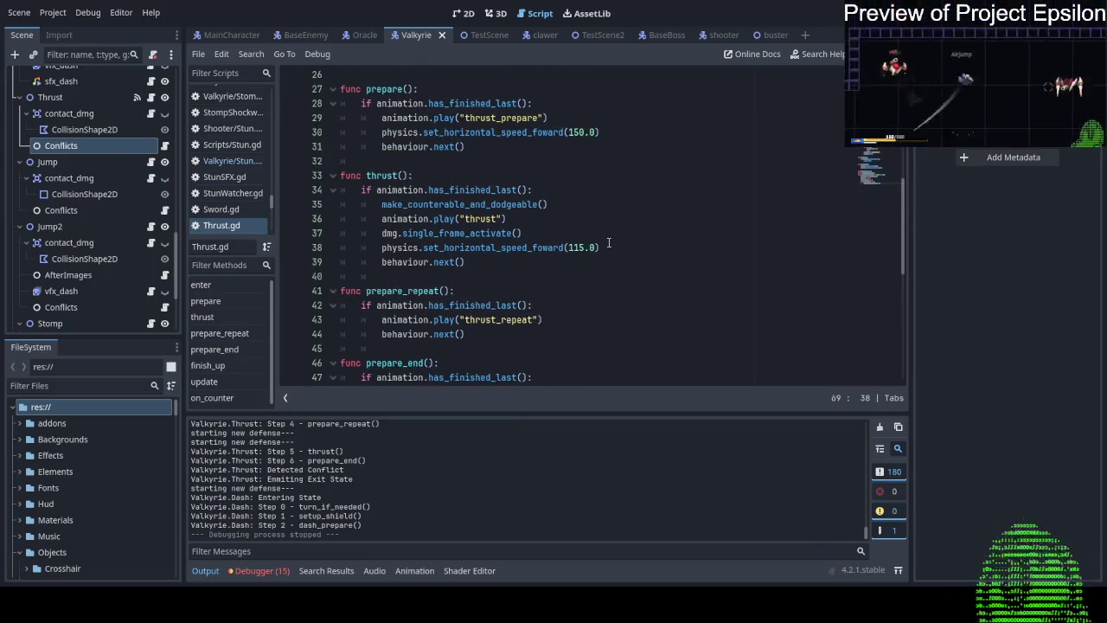
scroll(609, 243, down, 6)
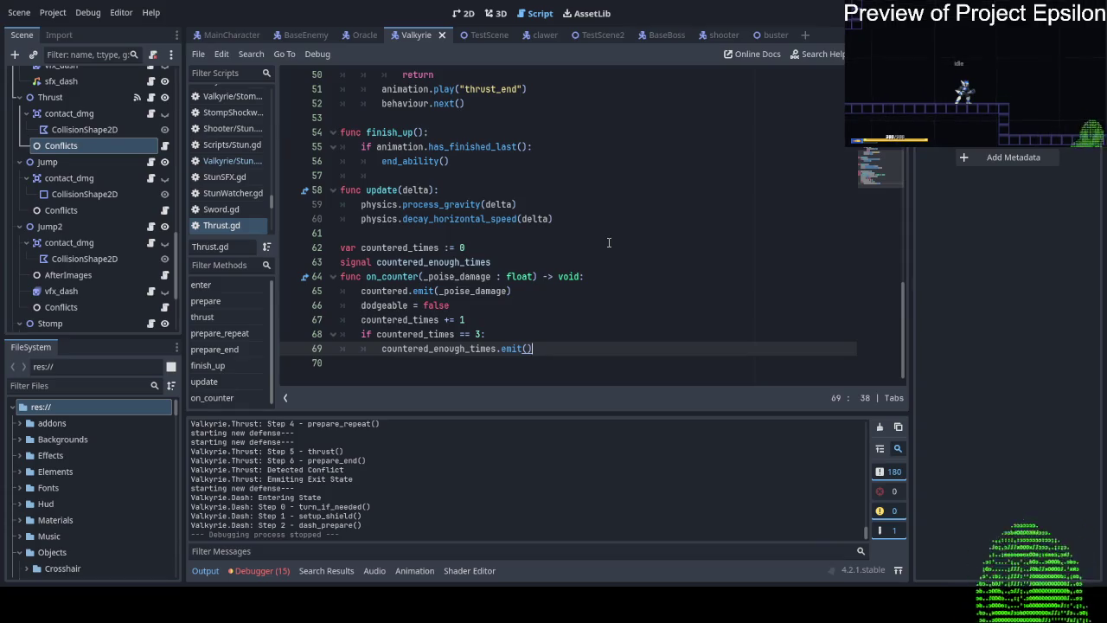
scroll(609, 243, up, 15)
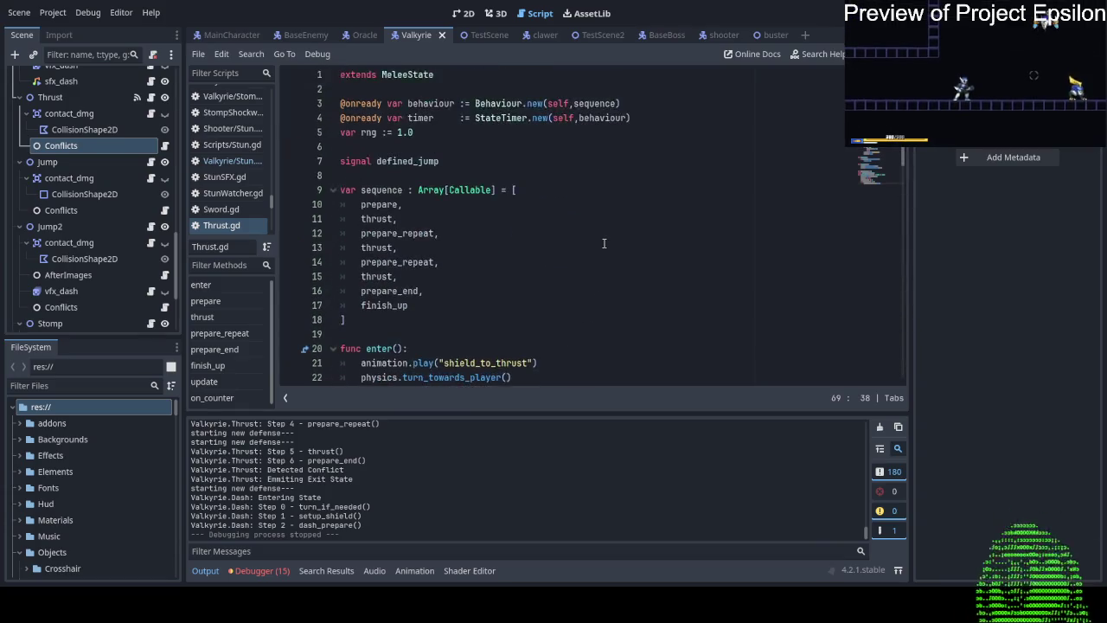
scroll(604, 243, down, 3)
scroll(604, 243, down, 3)
scroll(604, 243, down, 4)
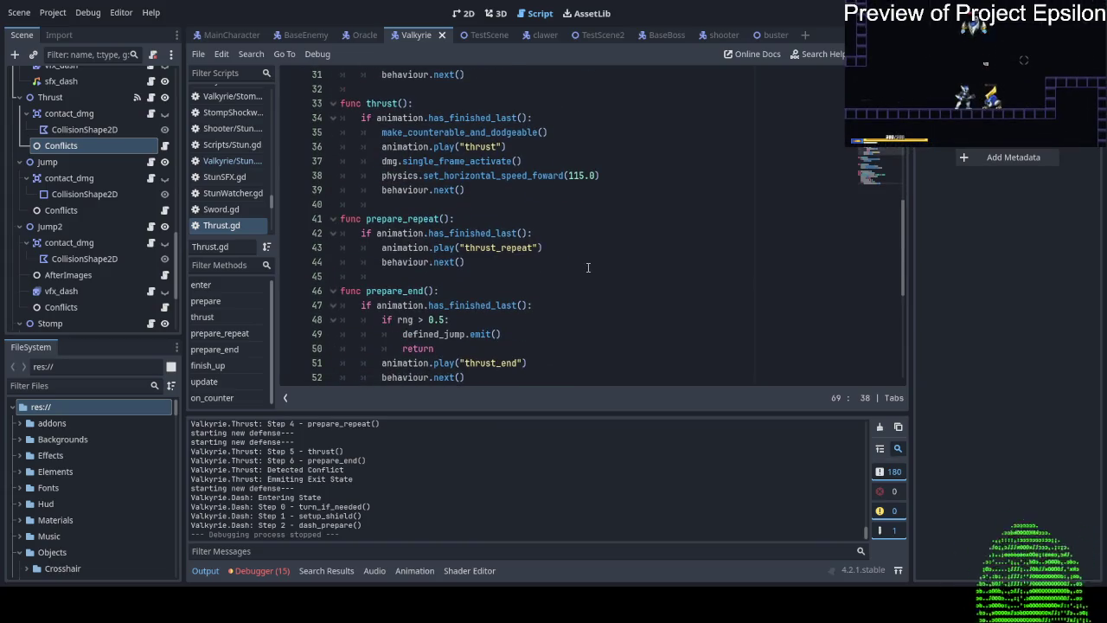